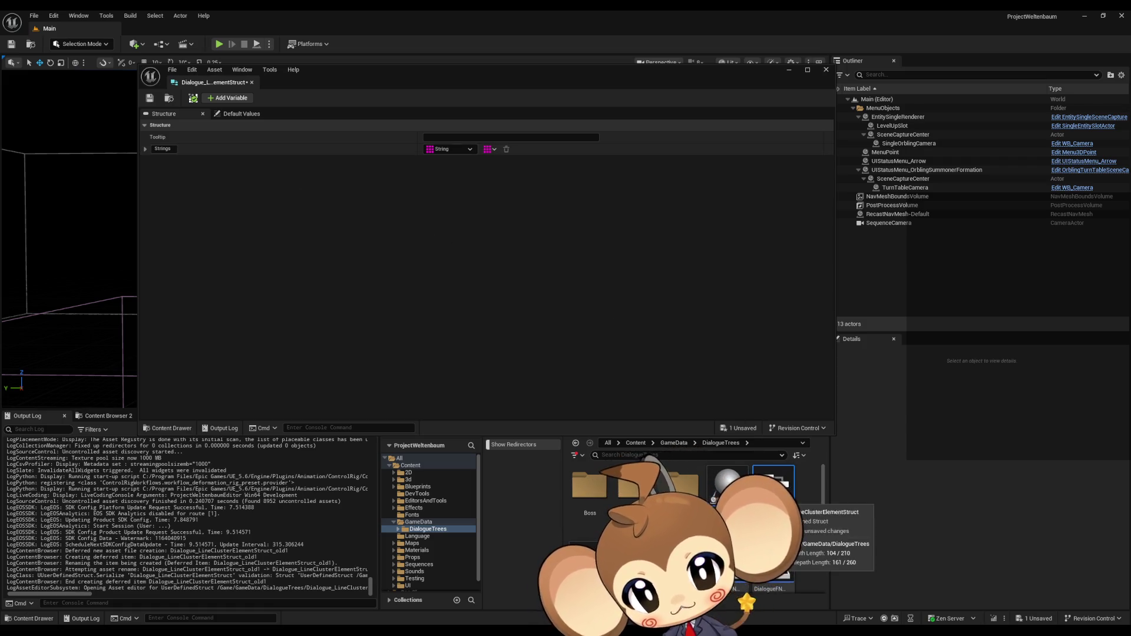
Step: Duplicate the Dialogue_LineClusterElementStruct asset in the DialogueTrees folder
scroll(784, 495, down, 1)
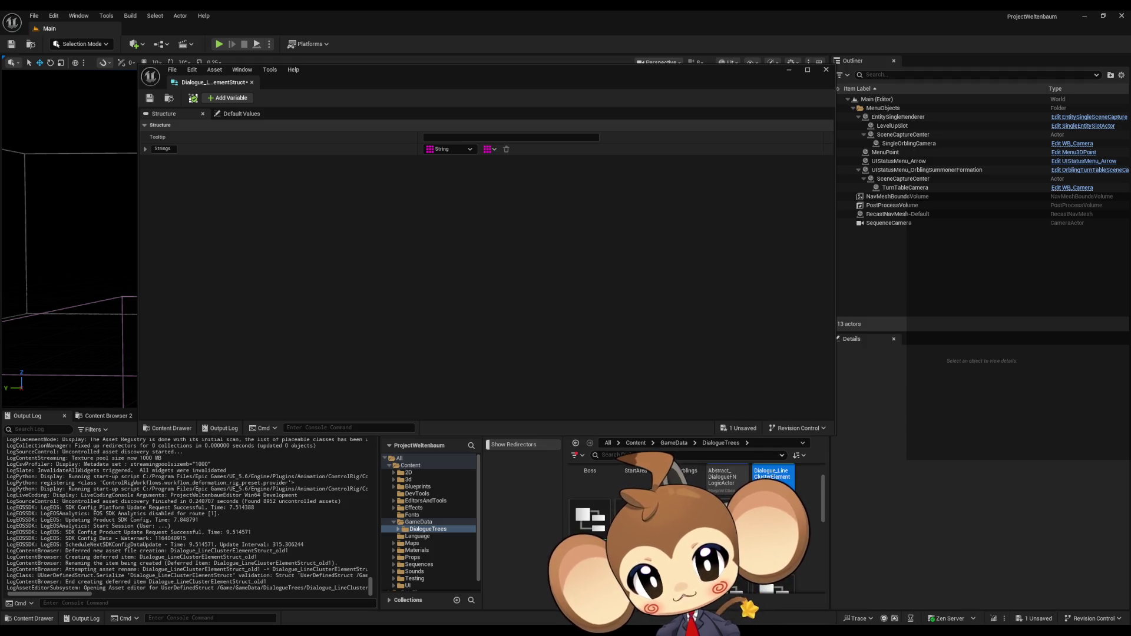
right_click(773, 478)
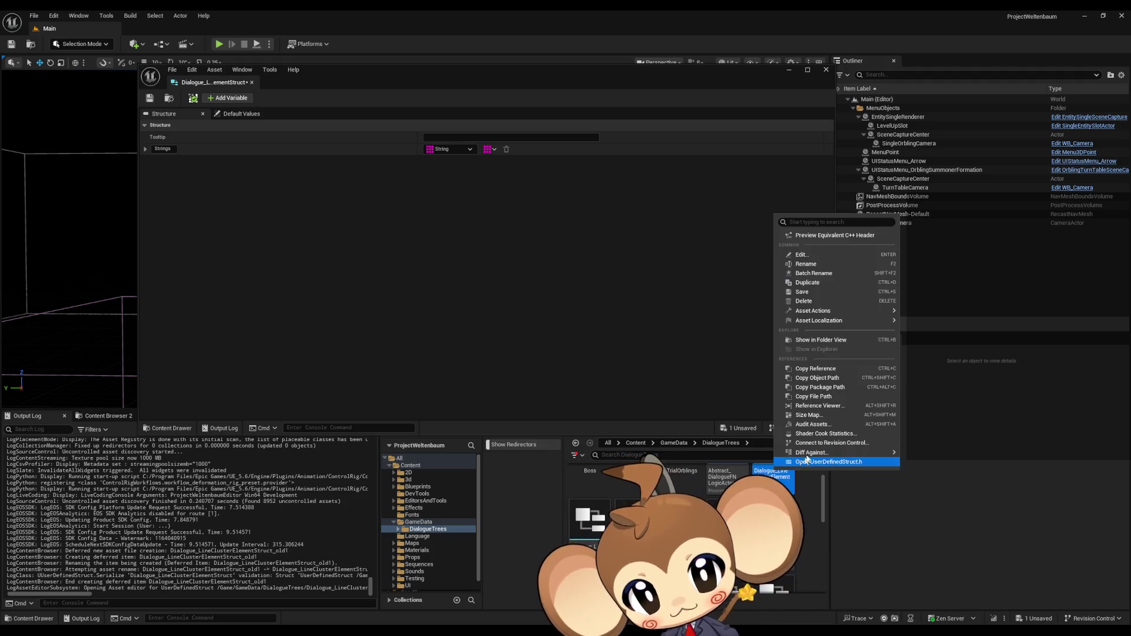
click(833, 283)
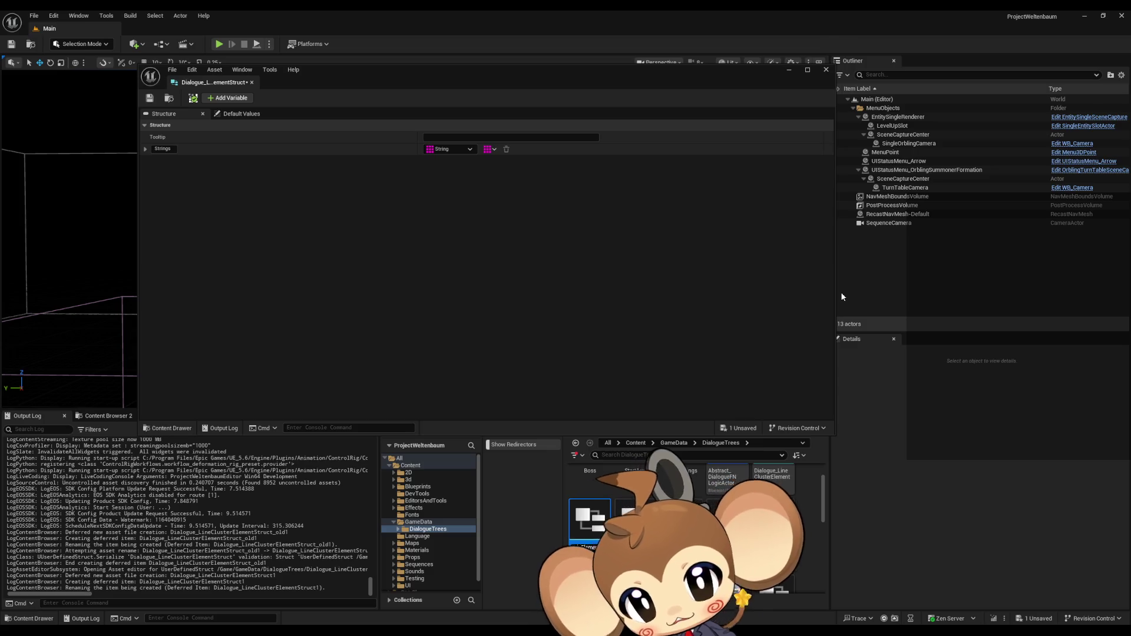
Step: Name the duplicate Dialogue_LineClusterStringMatrixElementStruct, open it in the struct editor and save it
key(Return)
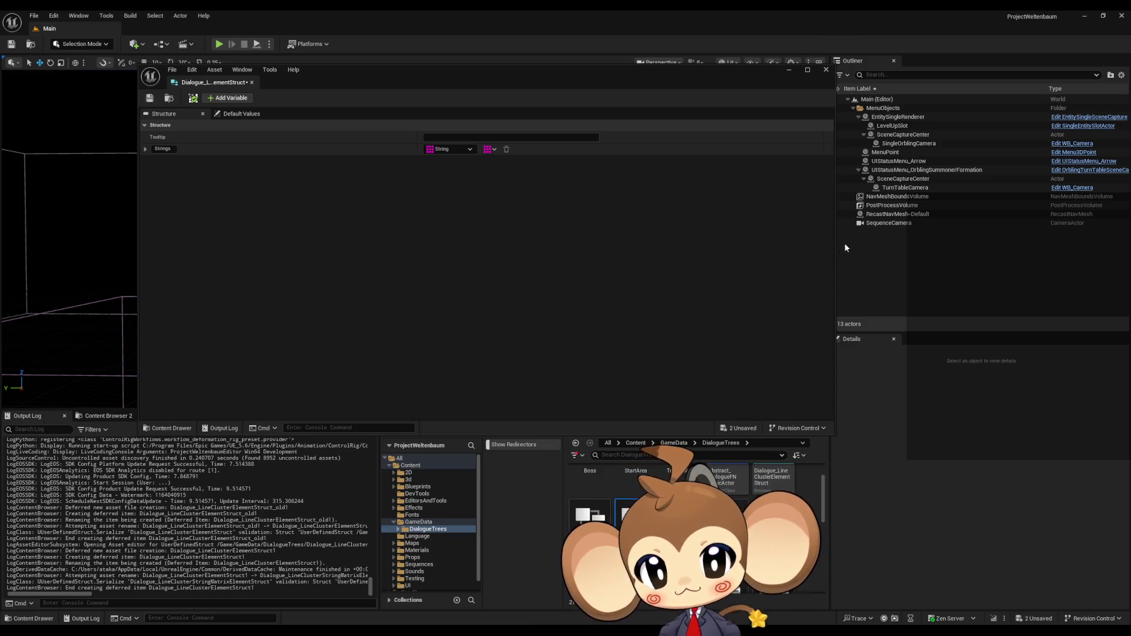
double_click(605, 514)
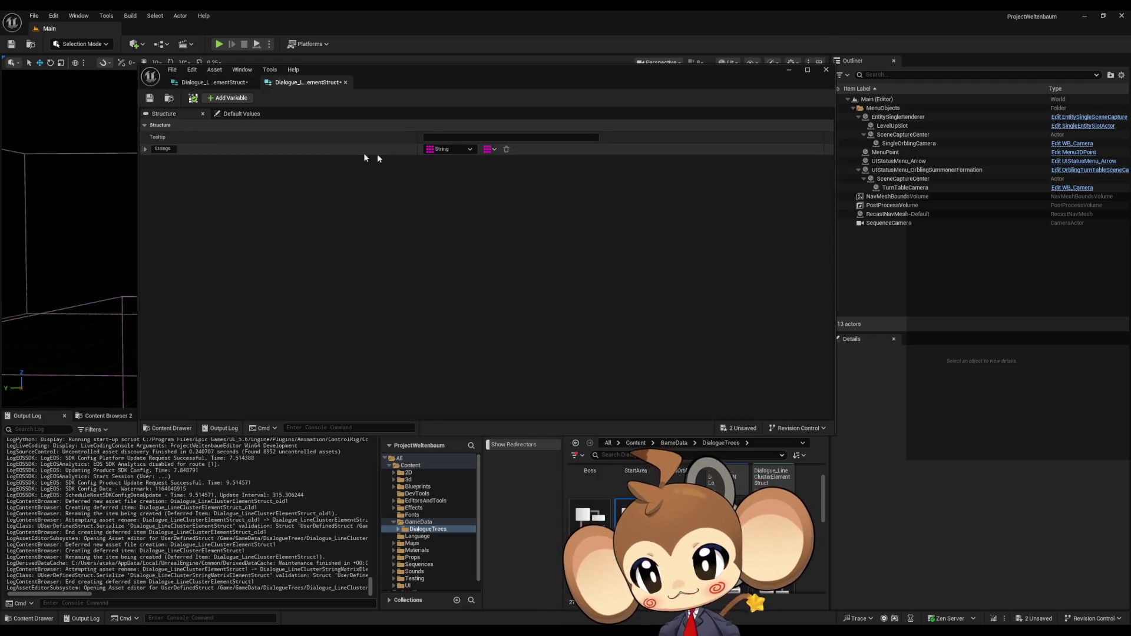
click(150, 98)
drag(306, 82, 220, 83)
Step: Change the other struct's Strings member type to the line cluster string matrix struct
click(303, 83)
click(466, 149)
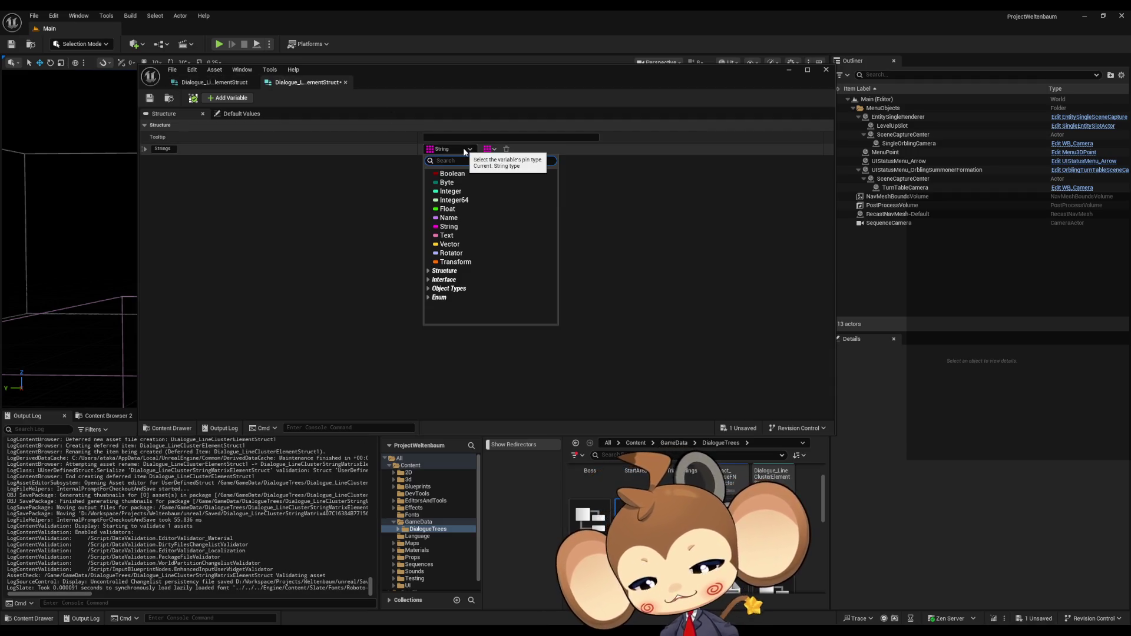
text(linecl)
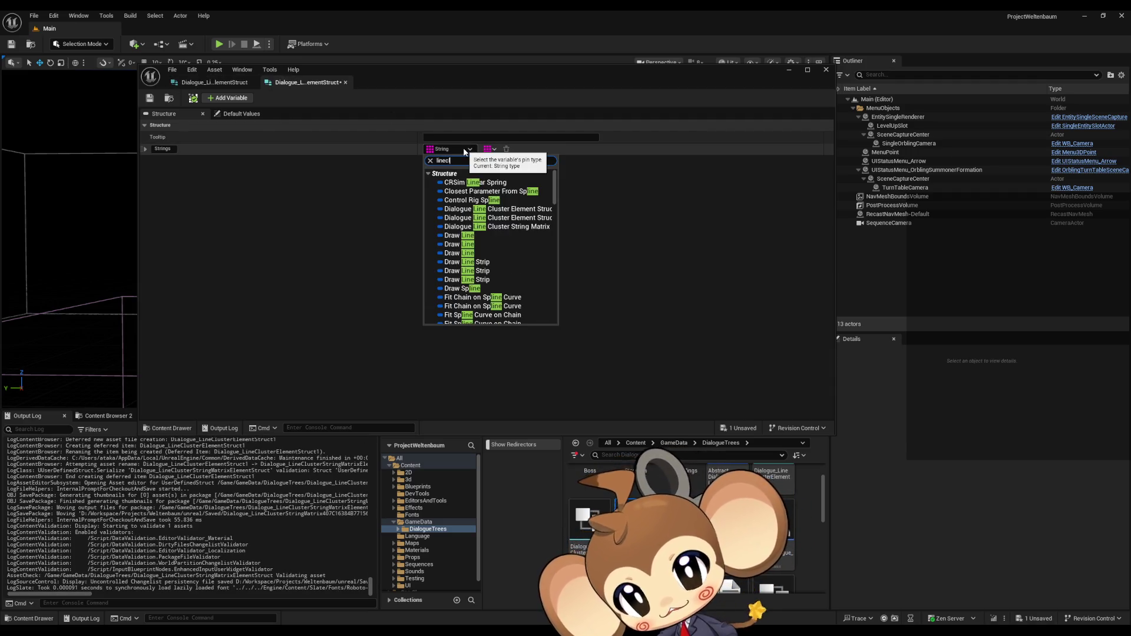
text(us matr)
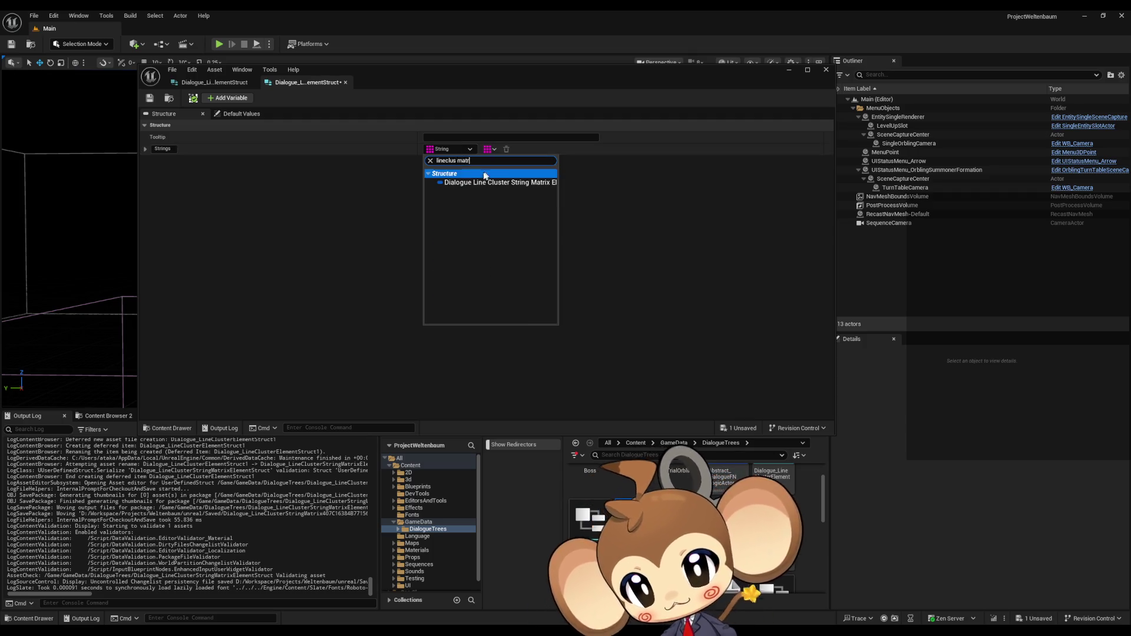
click(478, 182)
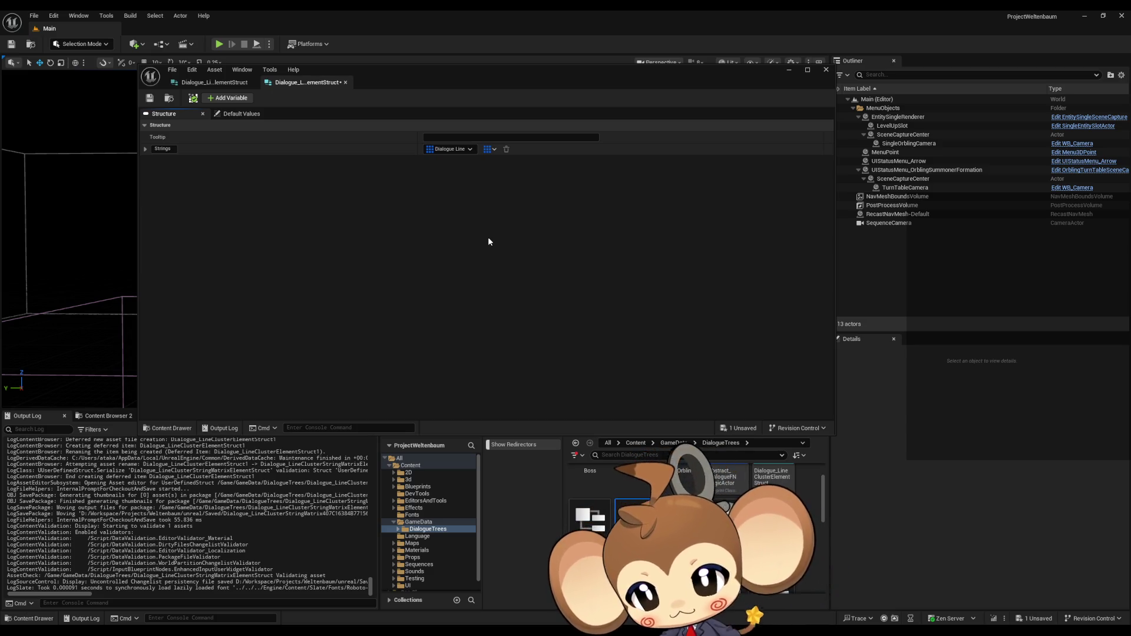
Step: Add a single String member named Command to the struct
click(228, 98)
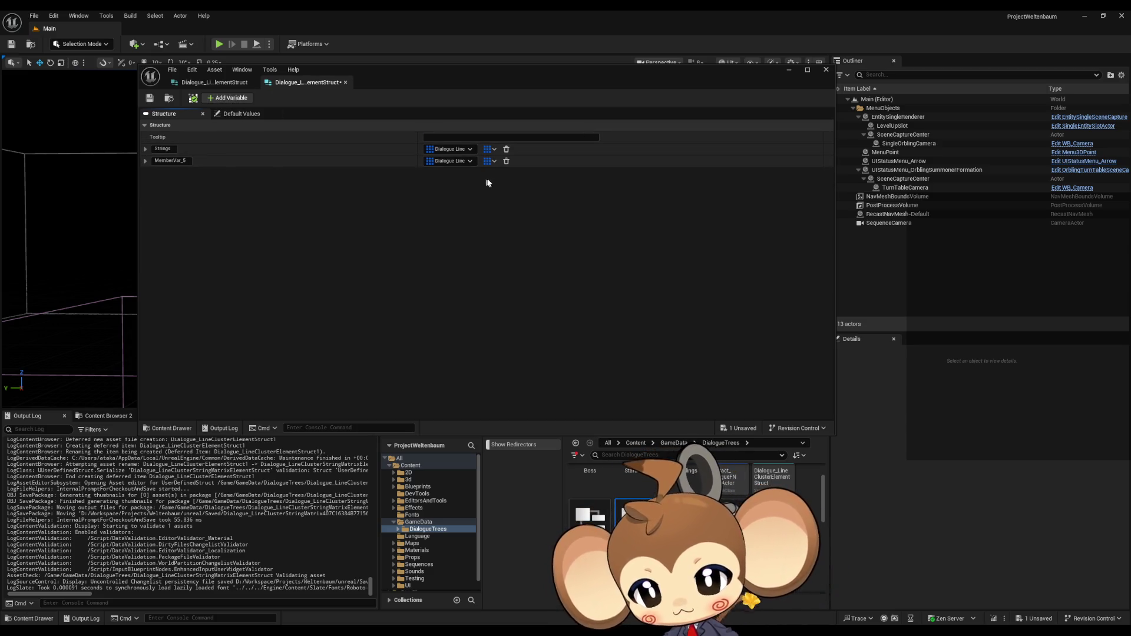
click(466, 163)
click(448, 247)
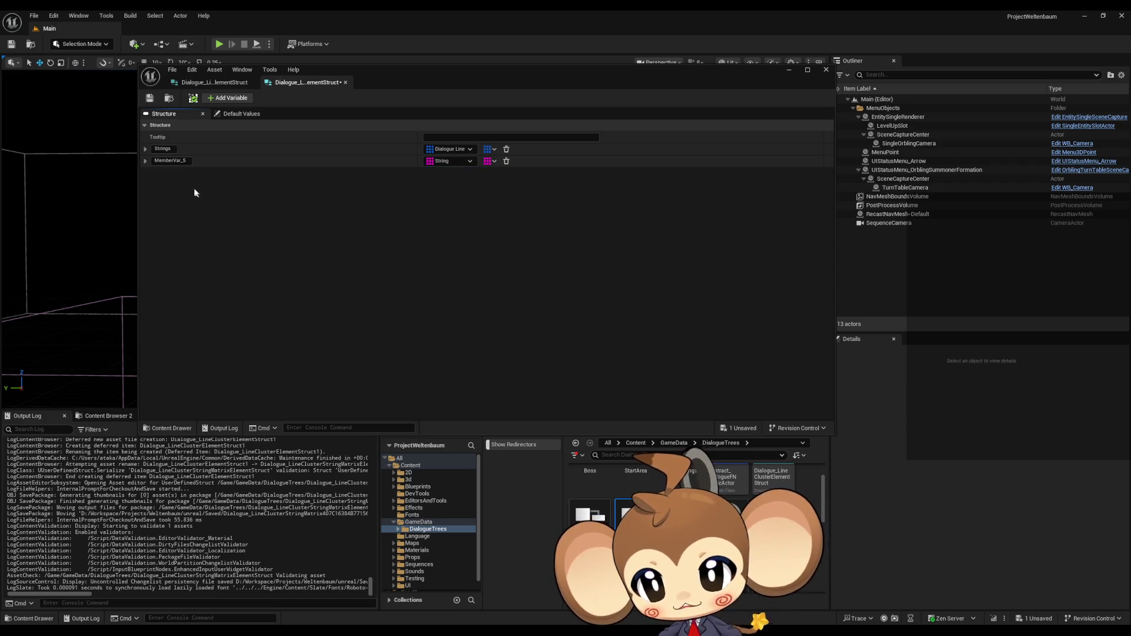
click(442, 162)
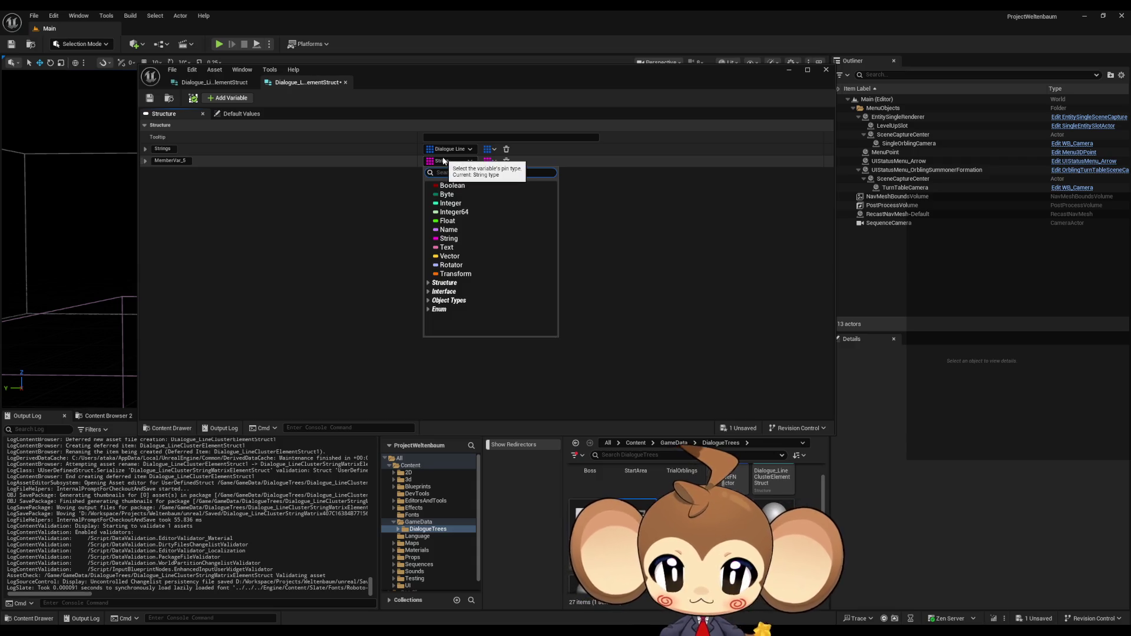
click(490, 161)
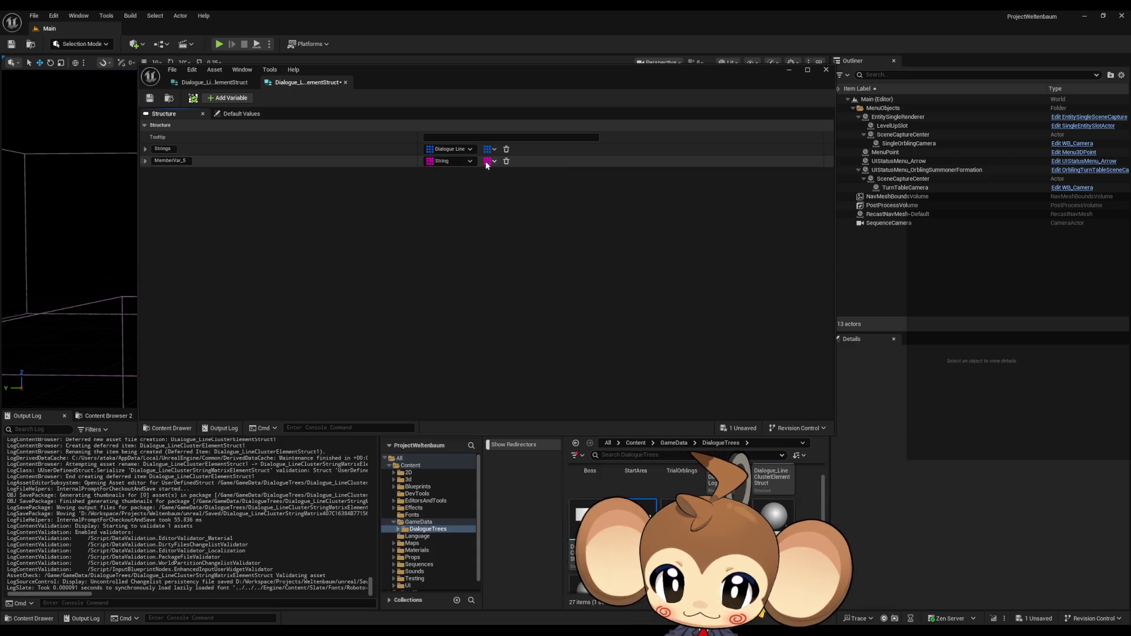
click(490, 161)
click(474, 174)
click(170, 160)
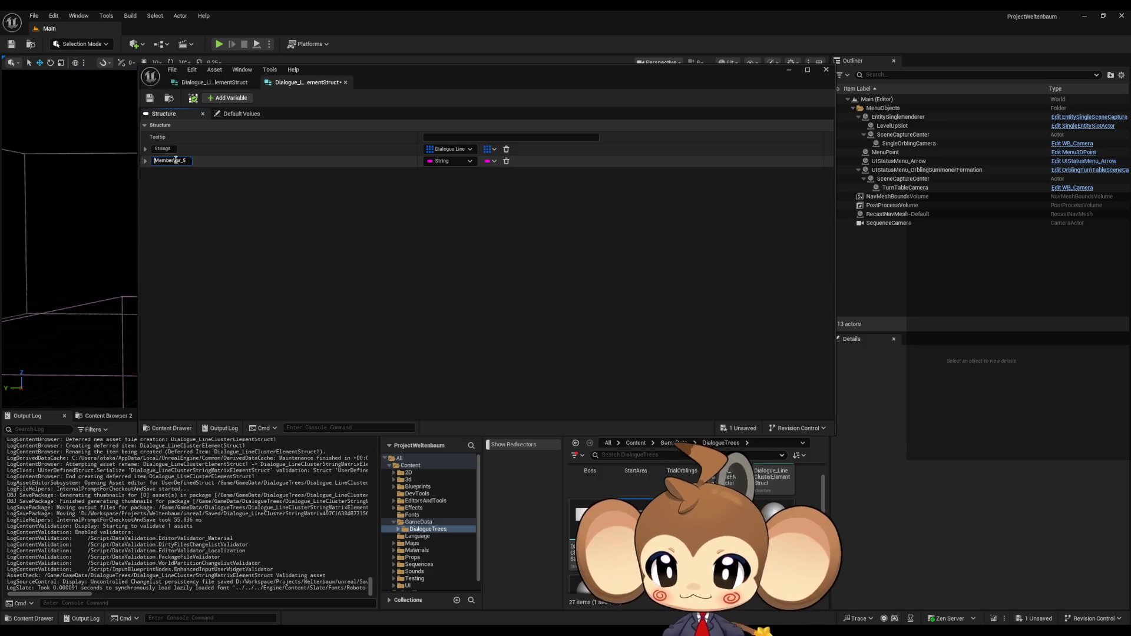
text(Command)
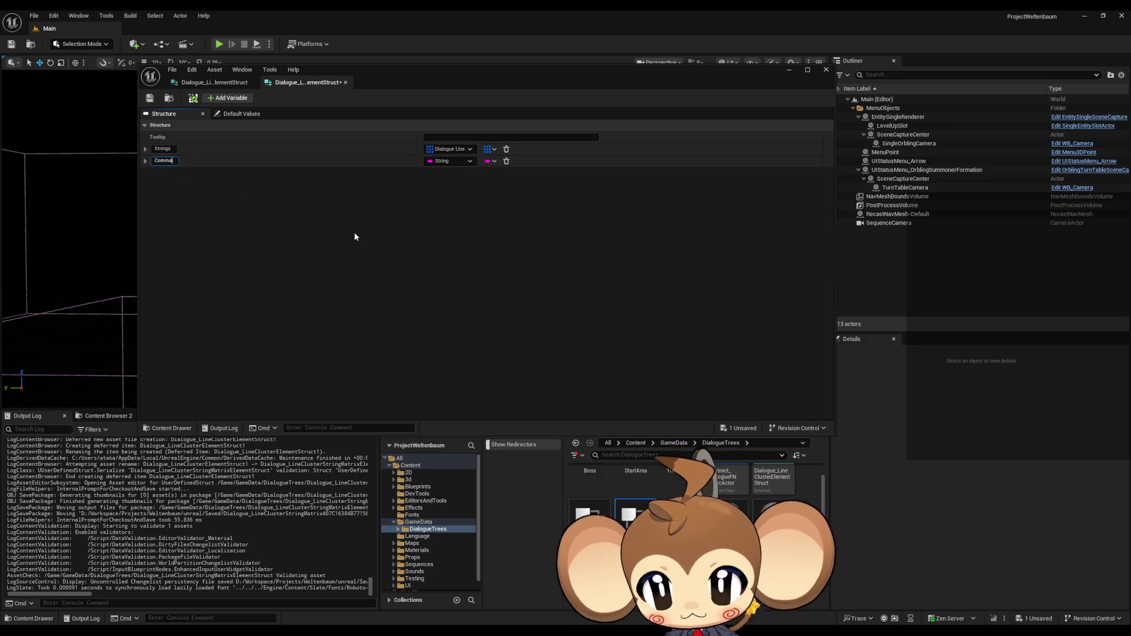
key(Return)
Step: Add a String array member named Payload and save the struct
click(235, 102)
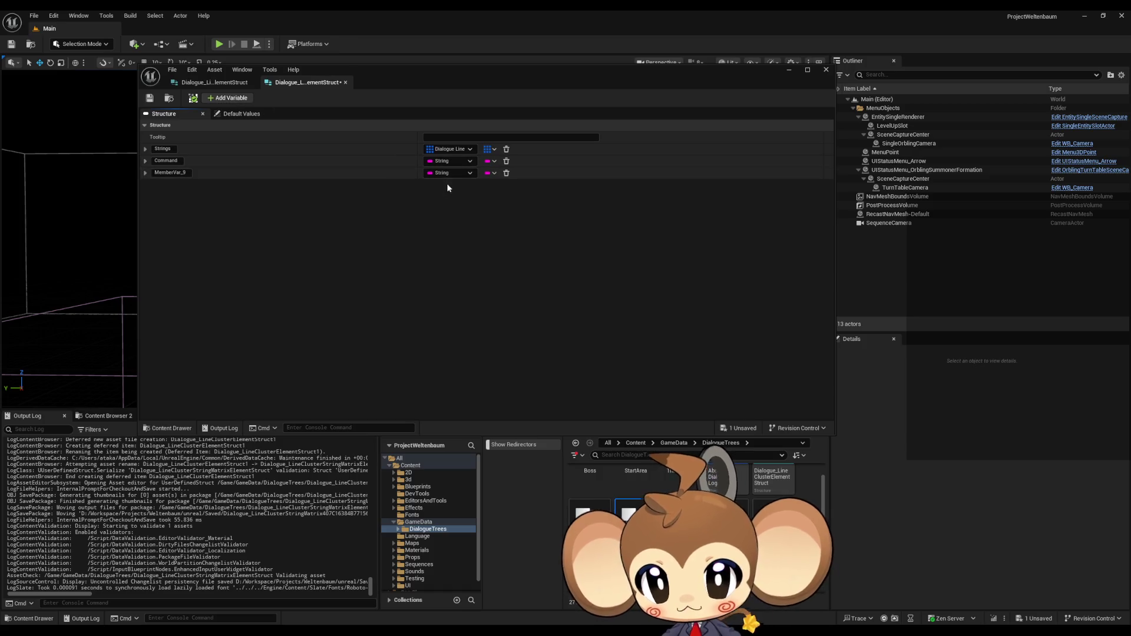
click(451, 173)
click(449, 251)
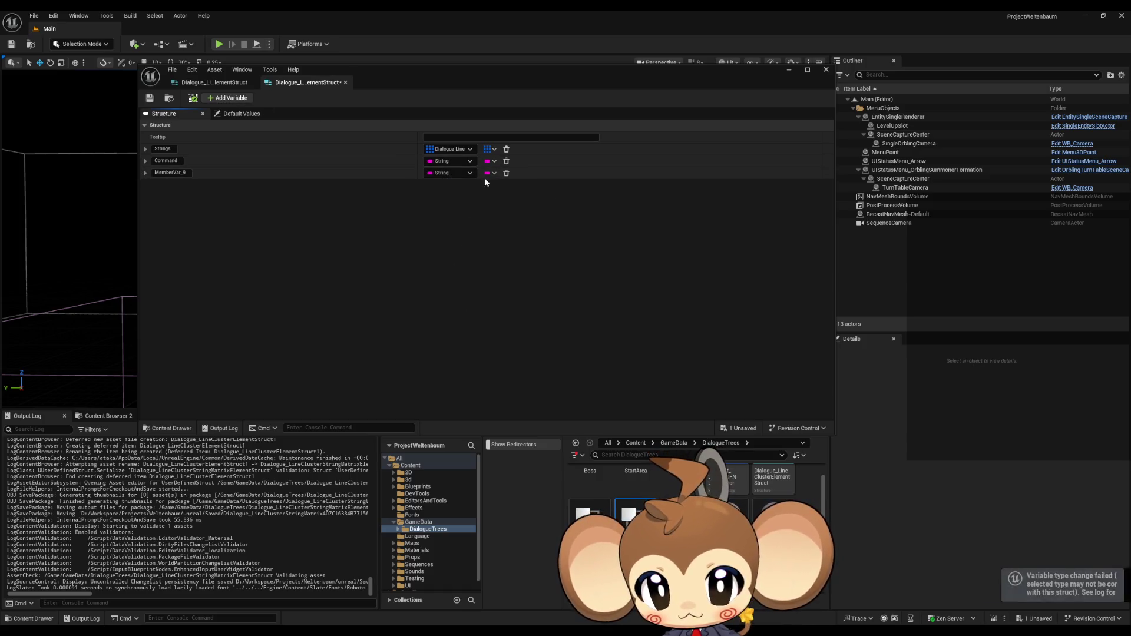
click(490, 173)
click(484, 201)
click(174, 173)
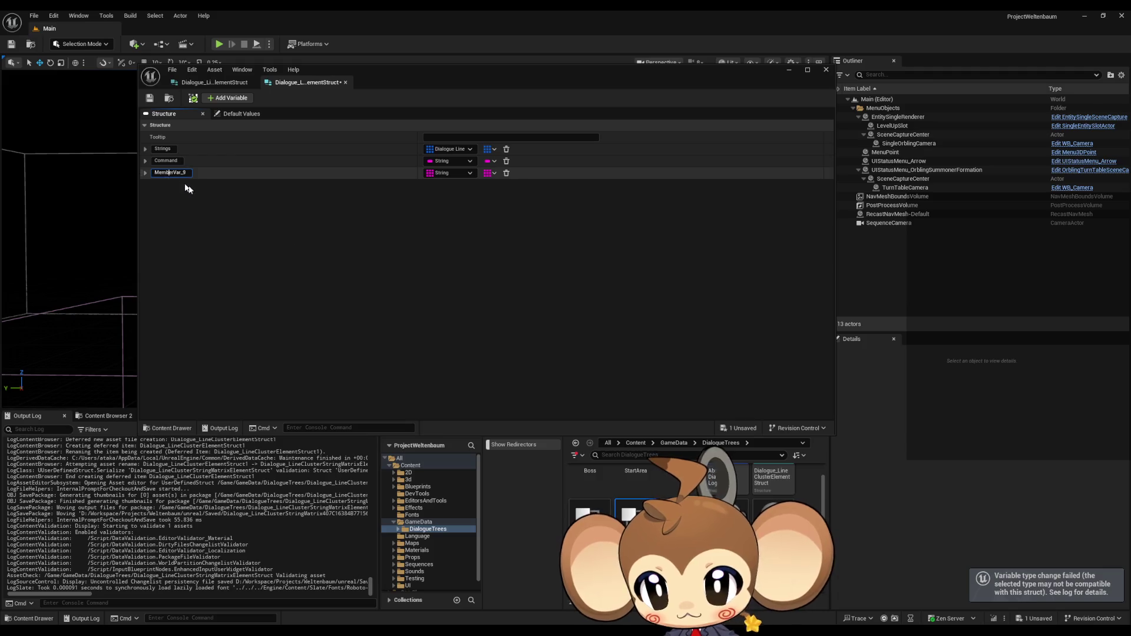
text(Payload)
key(Return)
key(ctrl+s)
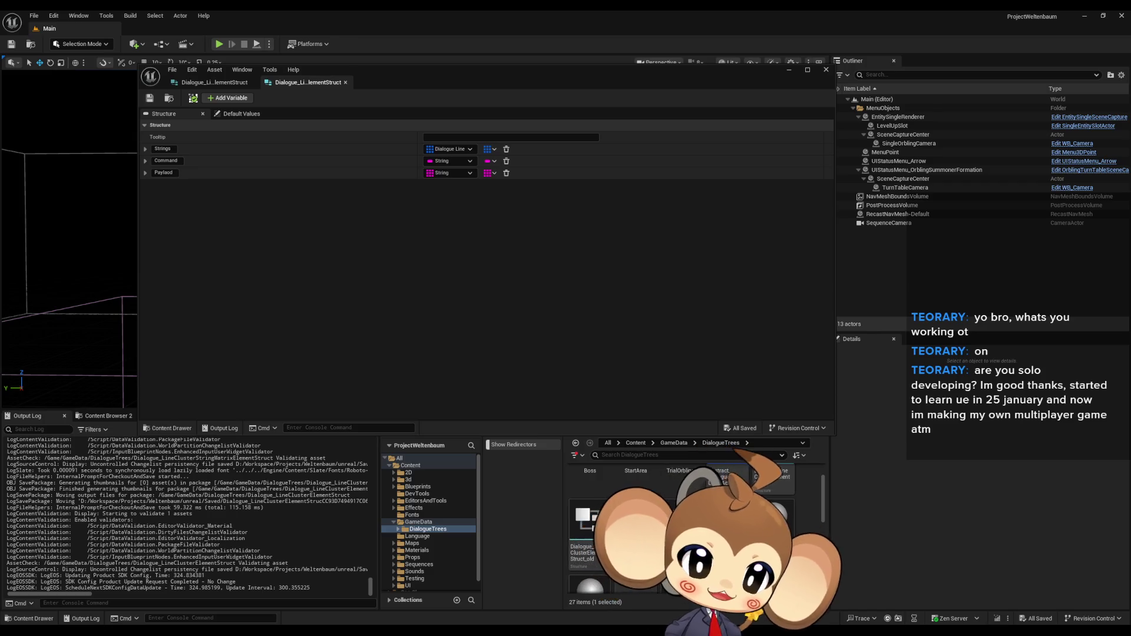
Step: Bring the texttagsconcept notes in Notepad to the front with Alt+Tab
key(alt+Tab)
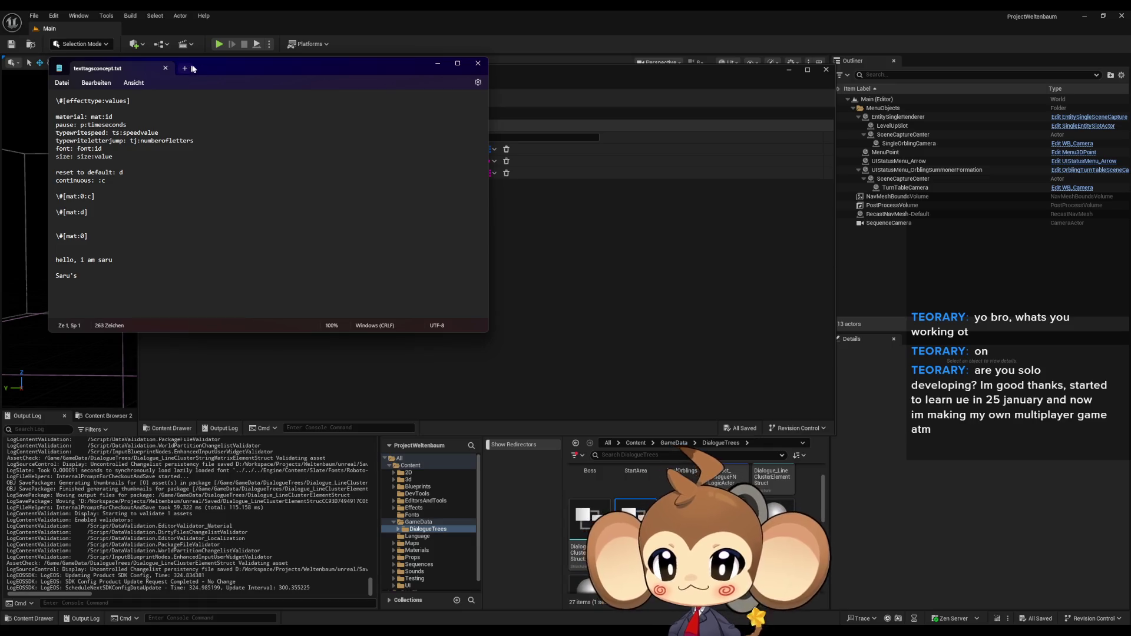
Step: Position the notes window beside the struct editor and select the \#[mat:0] tag line
drag(336, 72, 802, 94)
drag(605, 309, 520, 212)
click(639, 222)
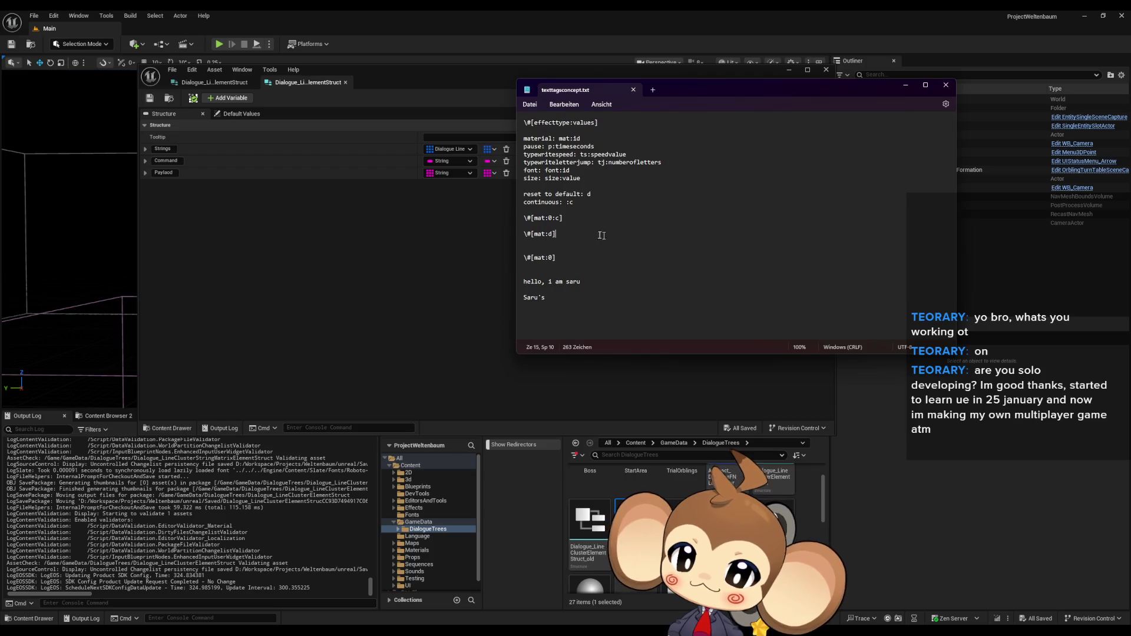
click(555, 234)
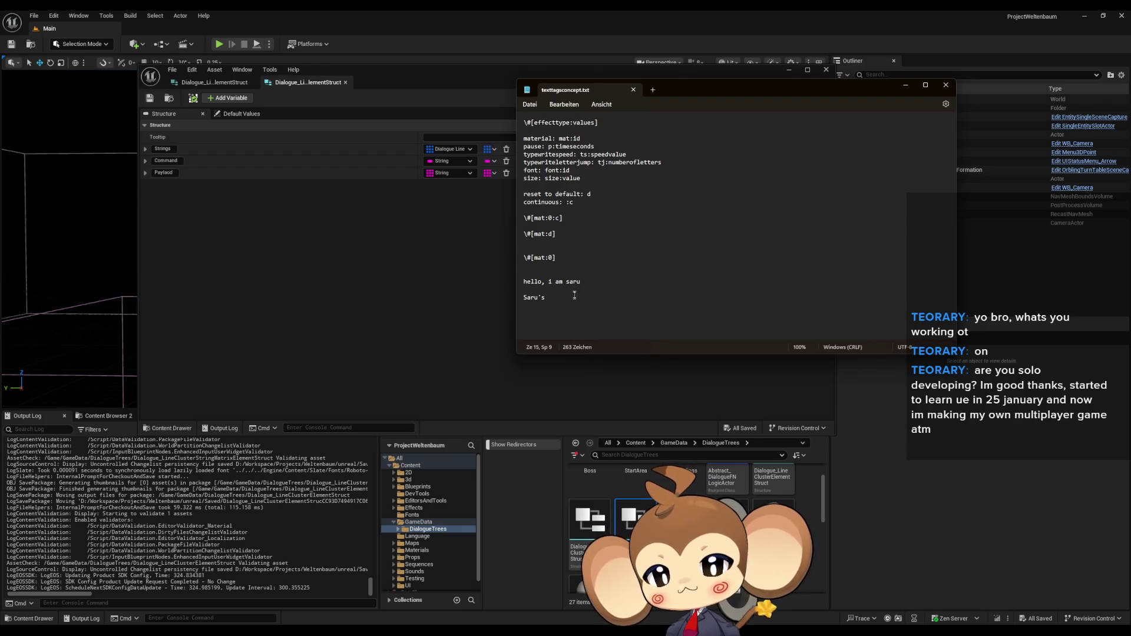
drag(556, 258, 522, 258)
key(ctrl+c)
Step: Paste the \#[mat:0] tag on a new line after Saru's and add ',font:1,' to it
click(648, 309)
key(Return)
key(Return)
key(ctrl+v)
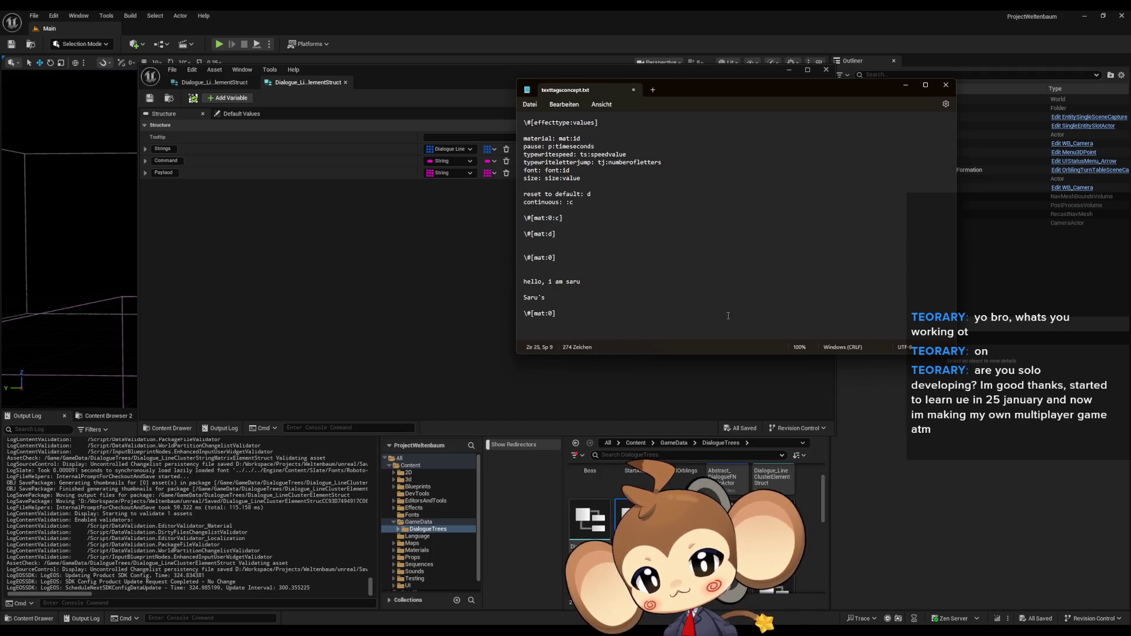
text(,)
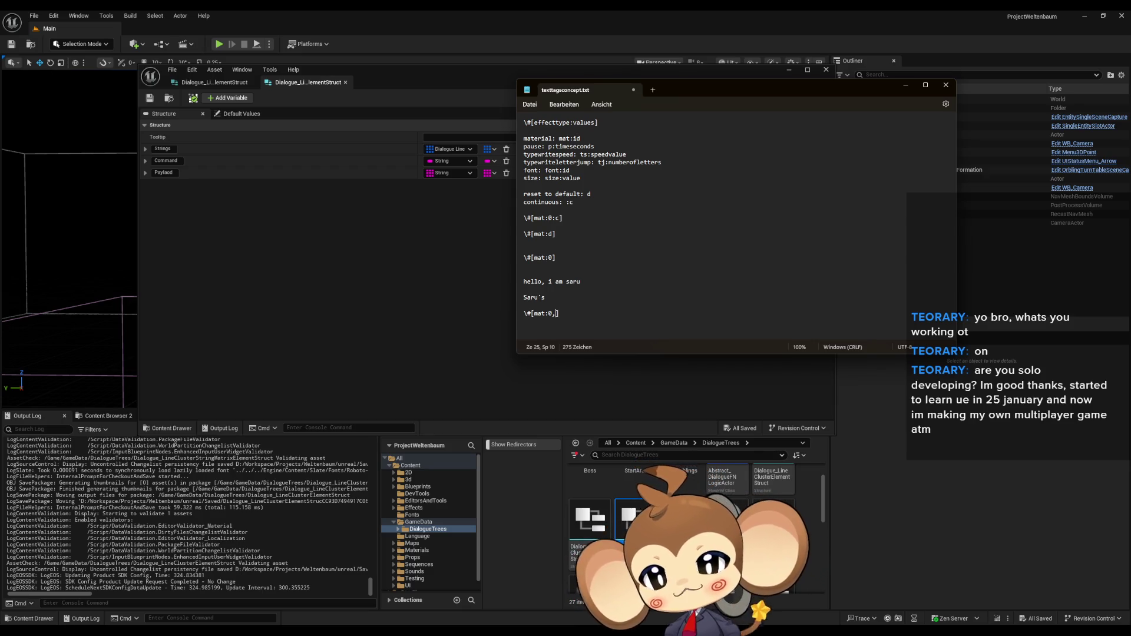
text(font)
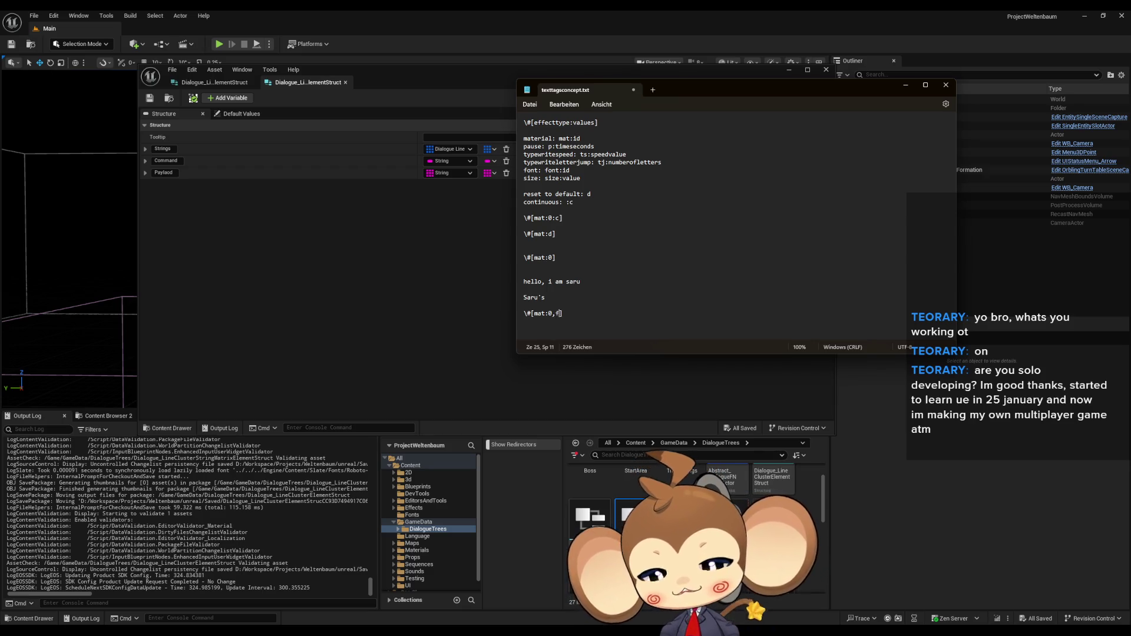
text(:1)
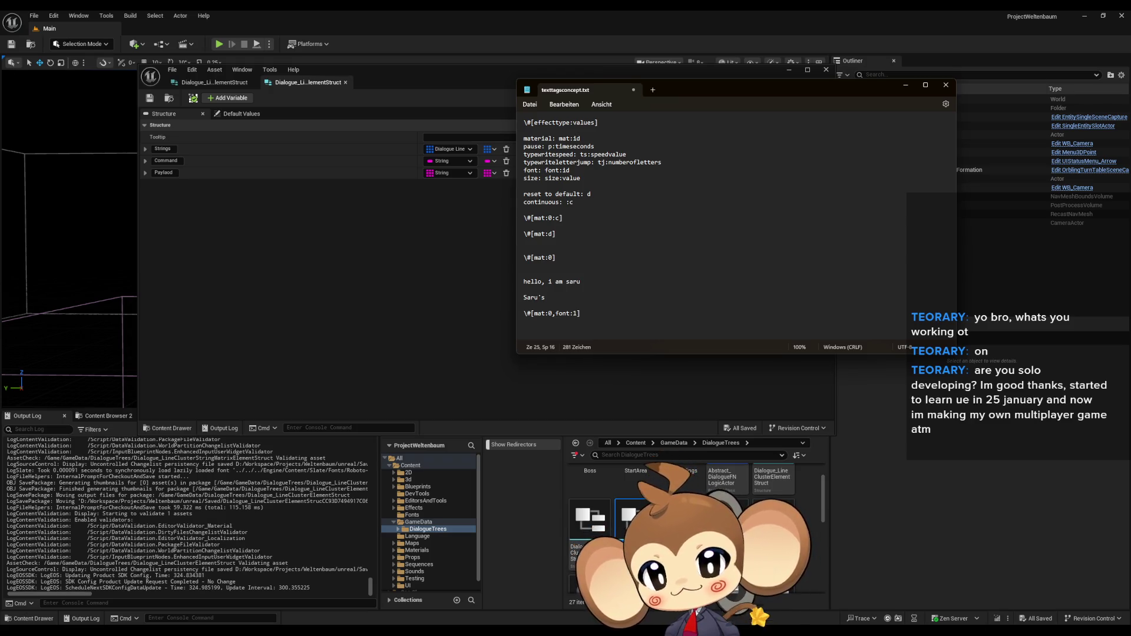
text(,)
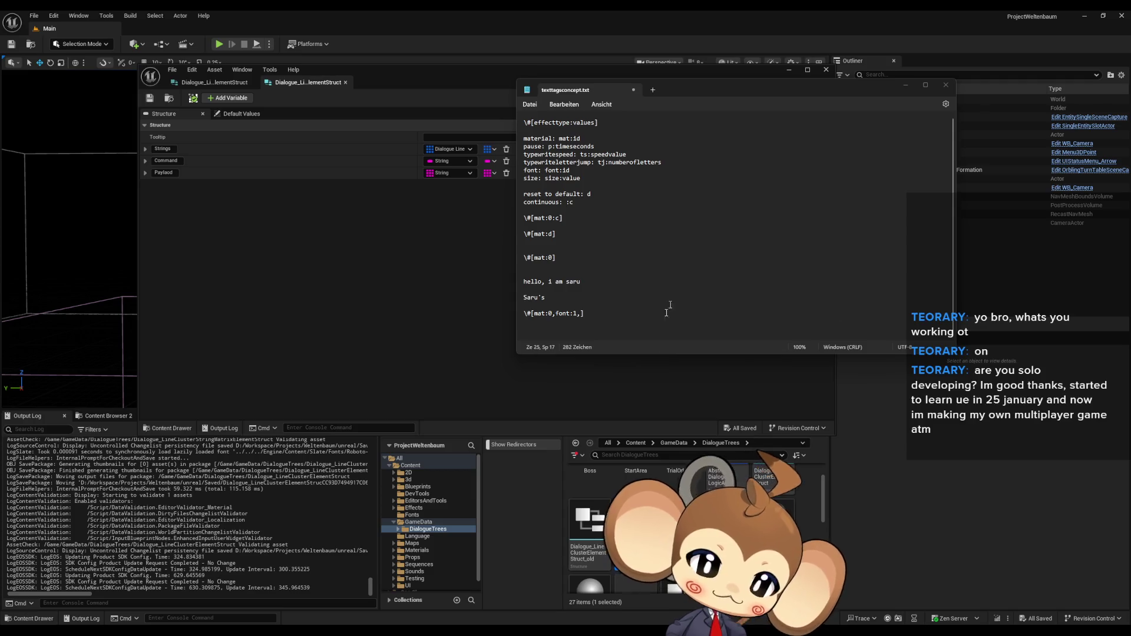
click(844, 313)
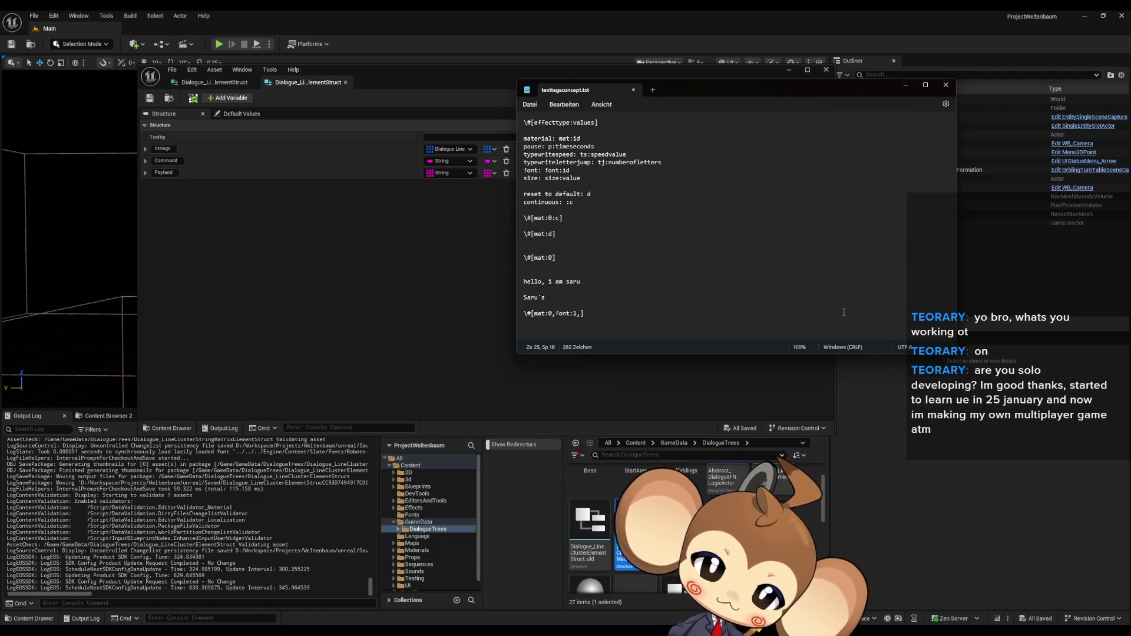
Step: Append a second tag \#[def,] after it, correcting the typos
click(602, 309)
text(def)
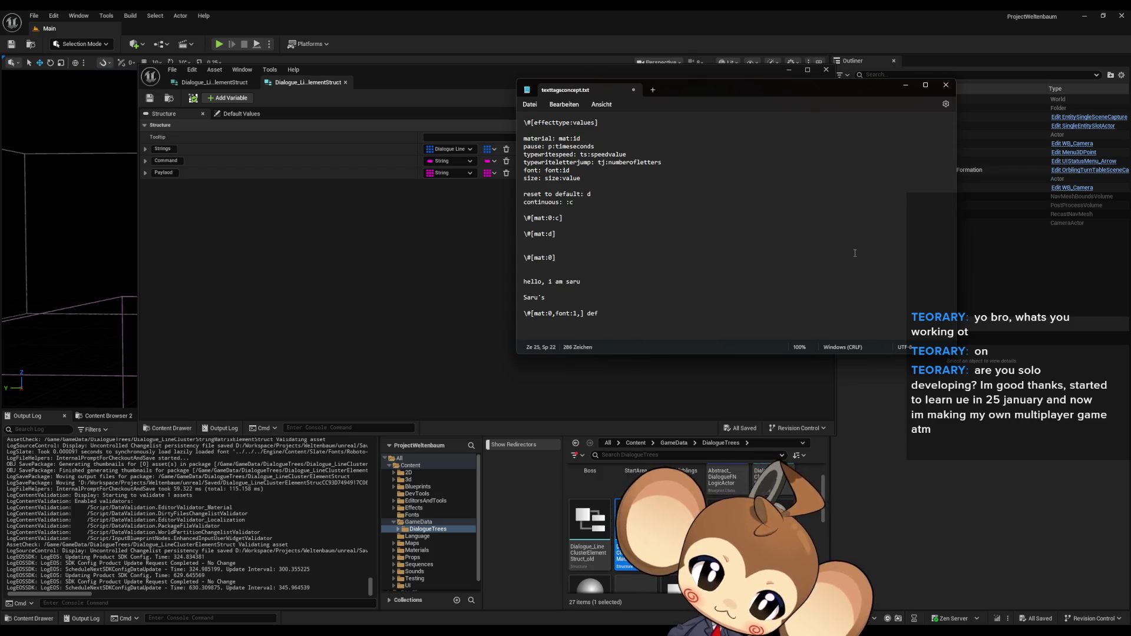
key(BackSpace)
key(BackSpace)
key(BackSpace)
text(\)
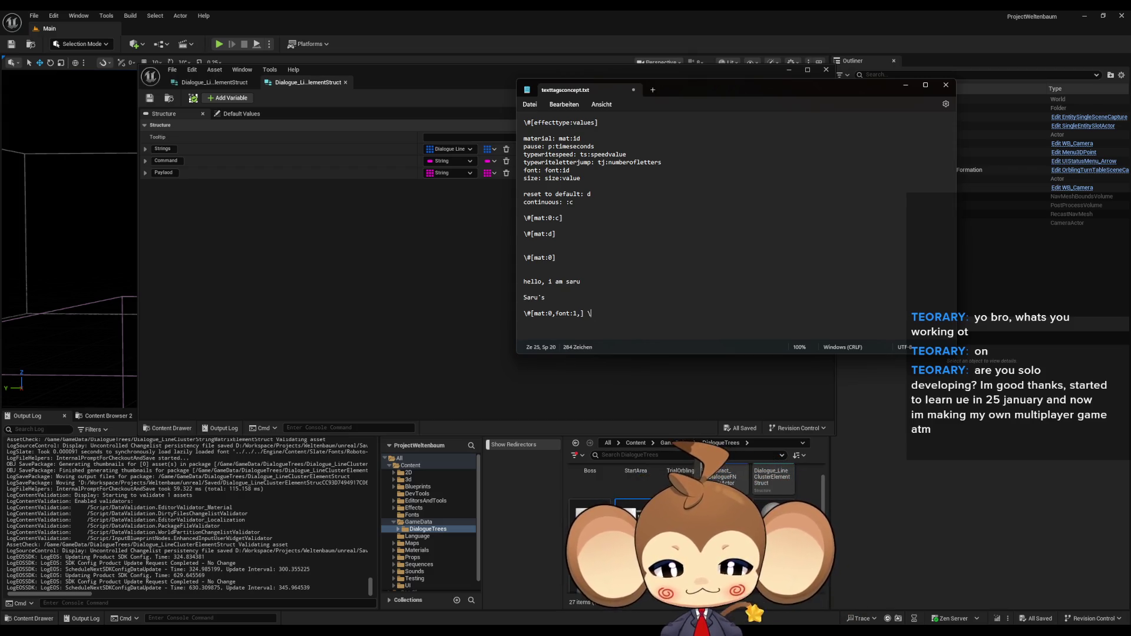
text(#)
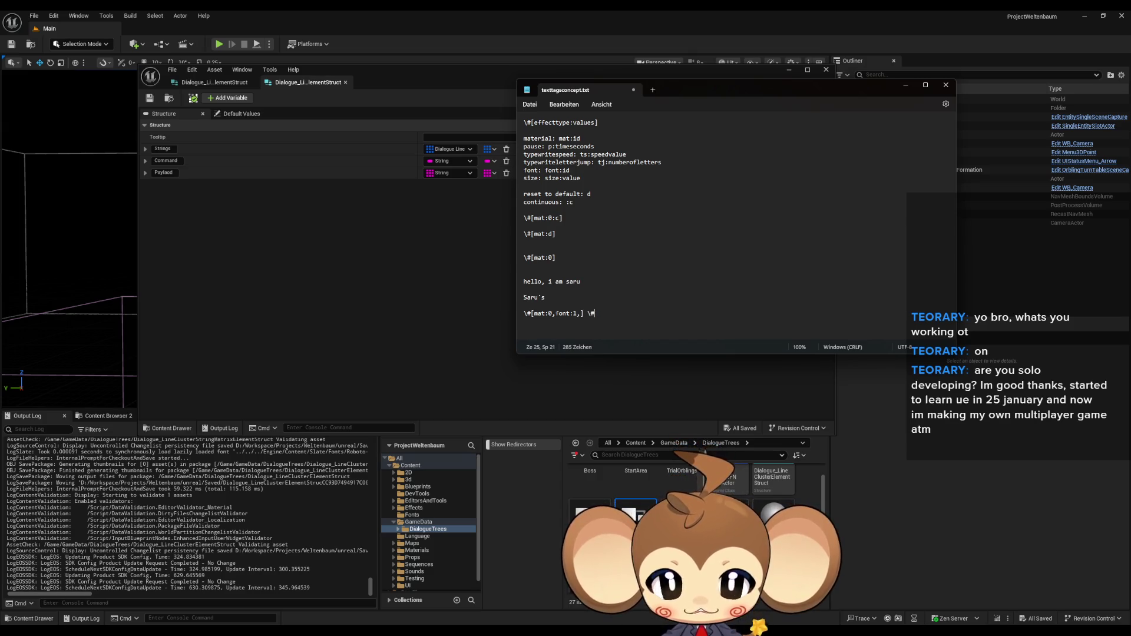
text([de])
key(Left)
text(def)
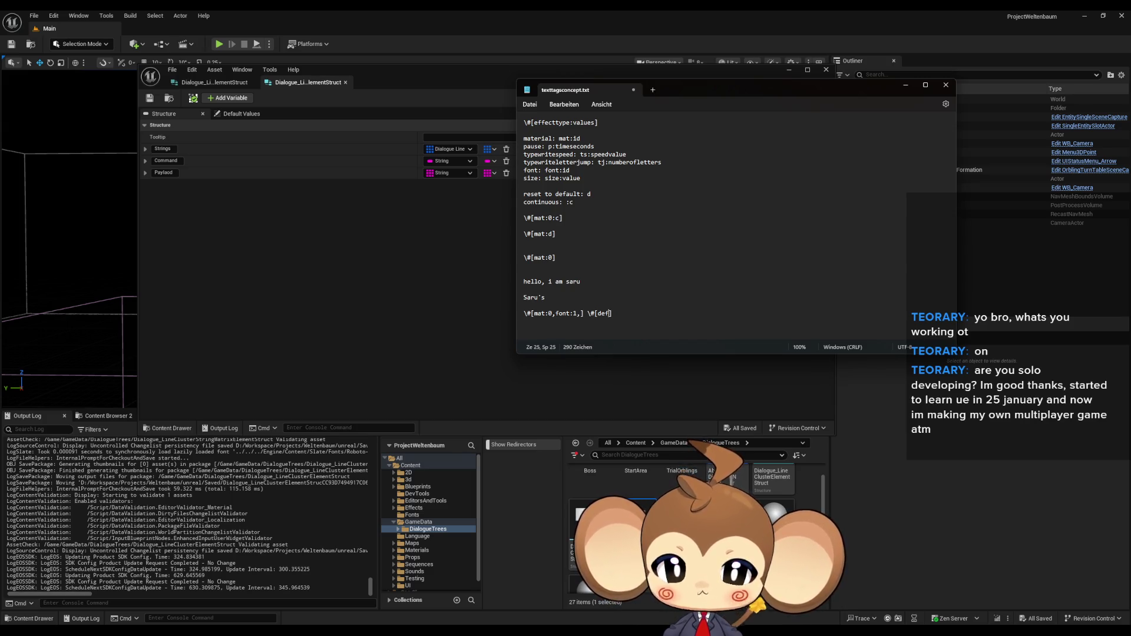
double_click(603, 313)
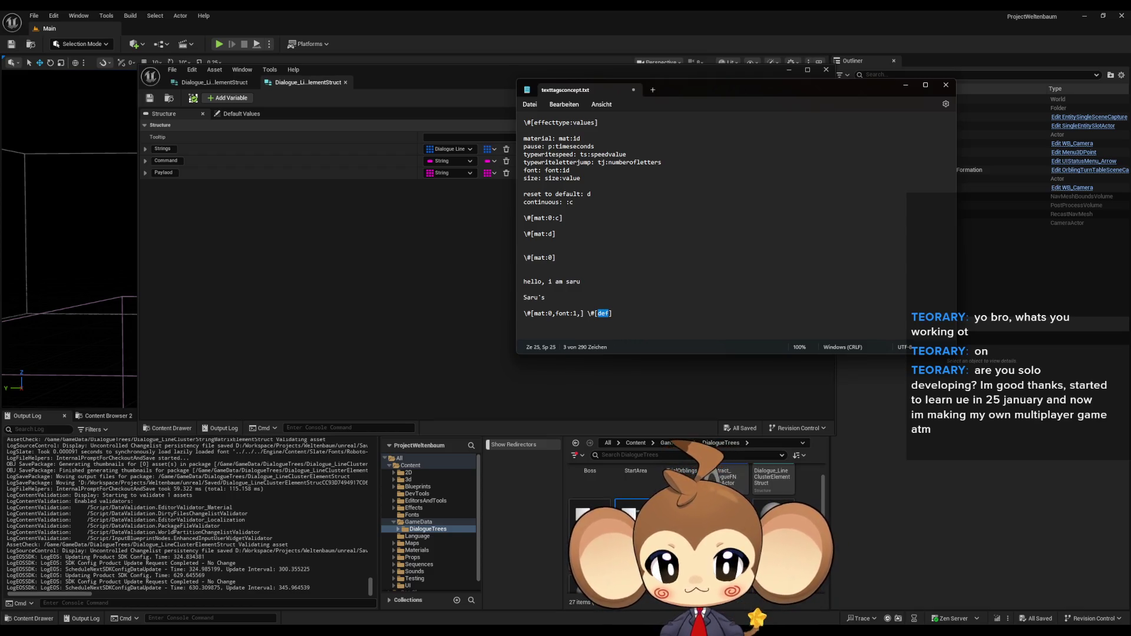
click(610, 313)
text(,)
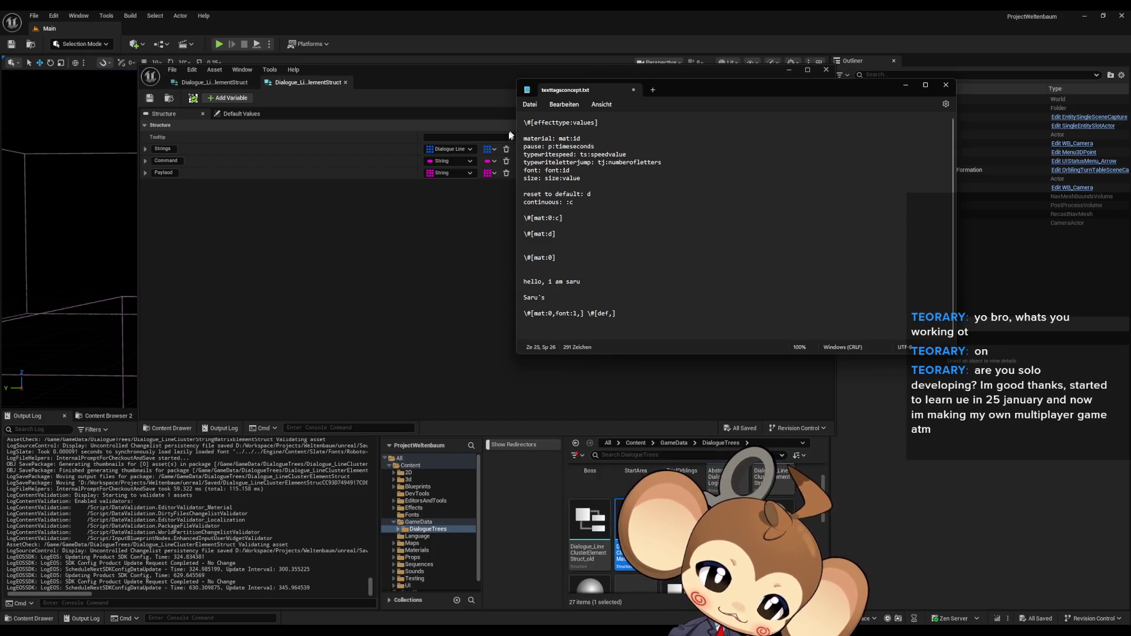
Step: Select the mat tag text in the notes, then return to the Unreal struct editor
double_click(565, 138)
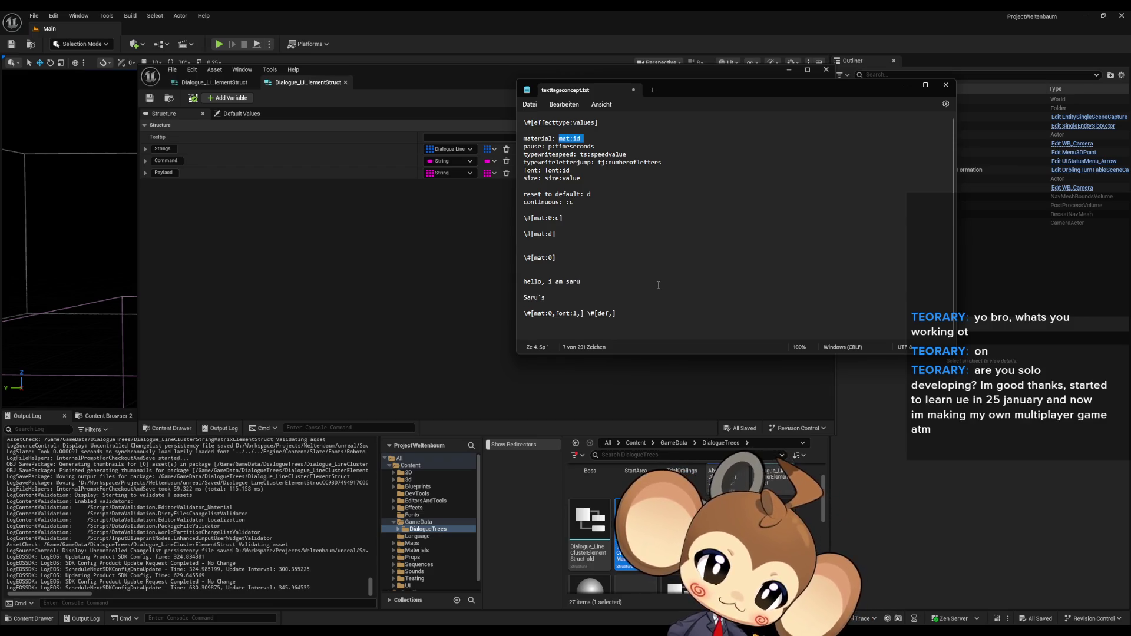
click(550, 313)
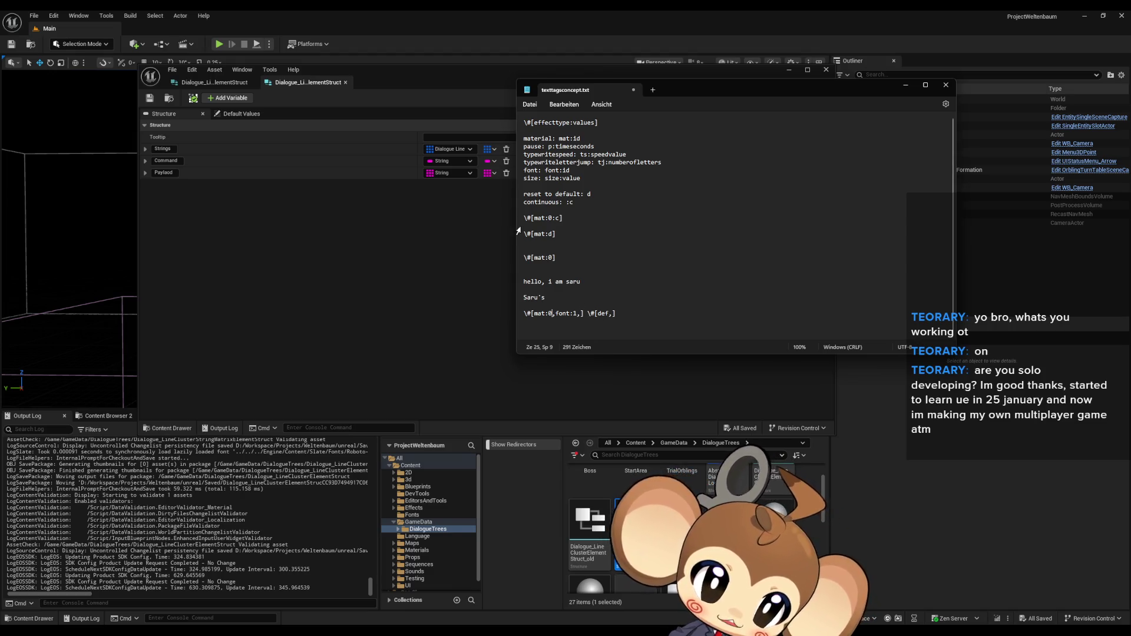
drag(538, 218, 543, 218)
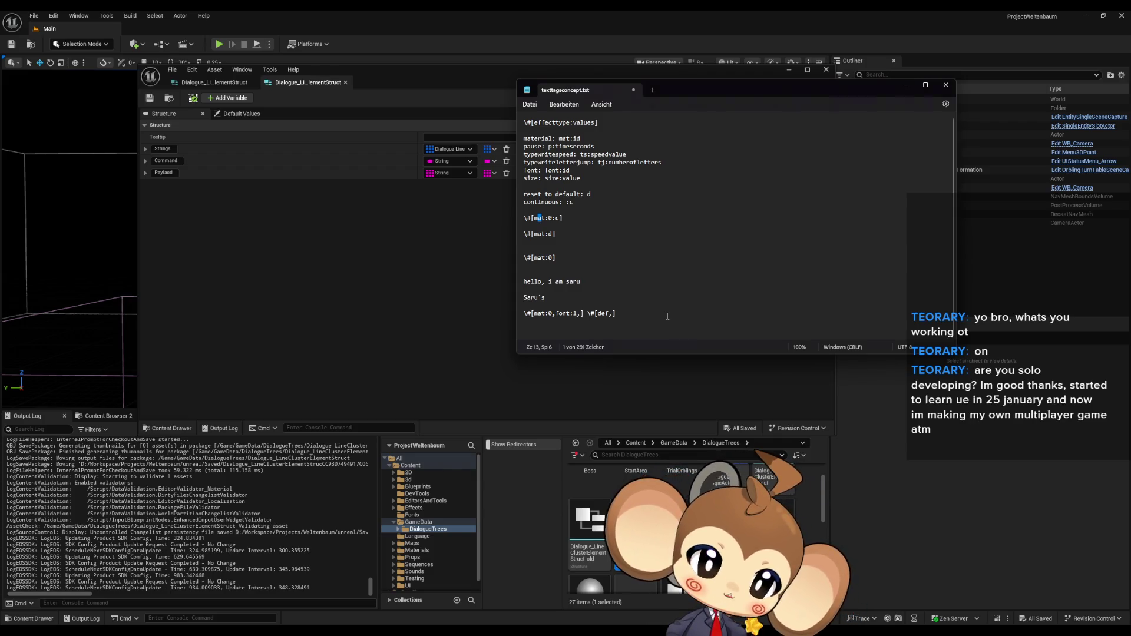
click(543, 217)
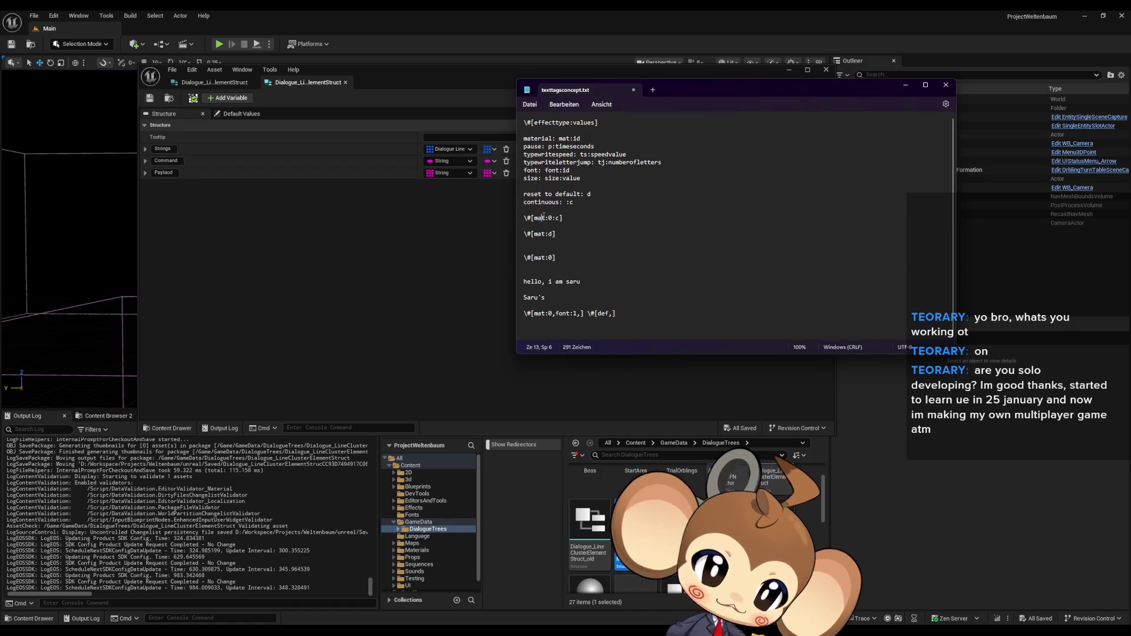
double_click(545, 218)
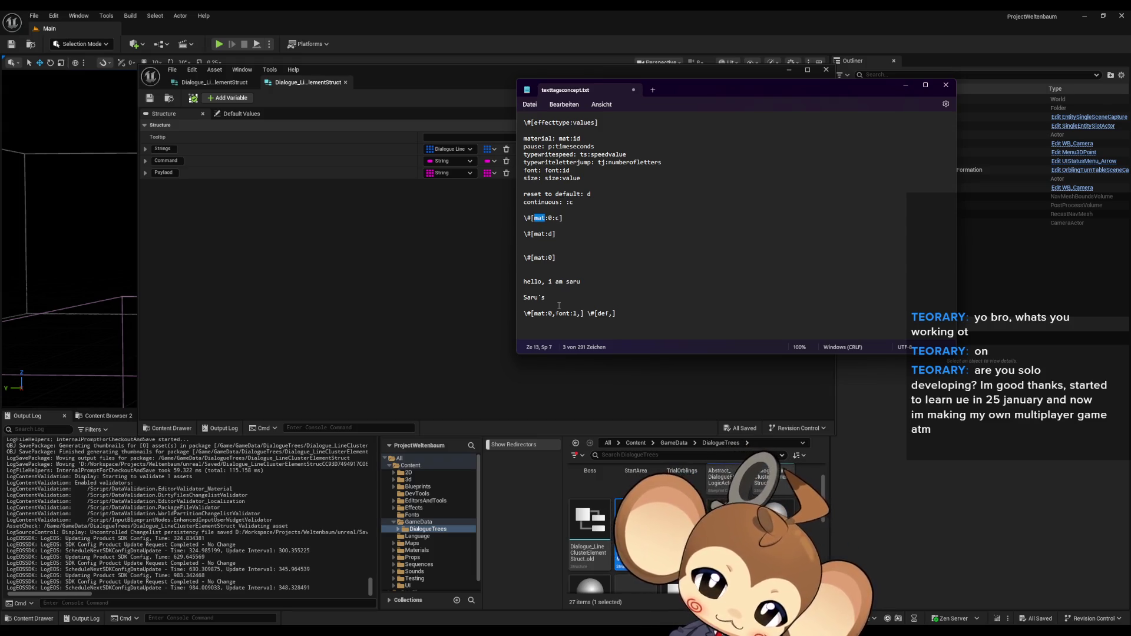
click(317, 260)
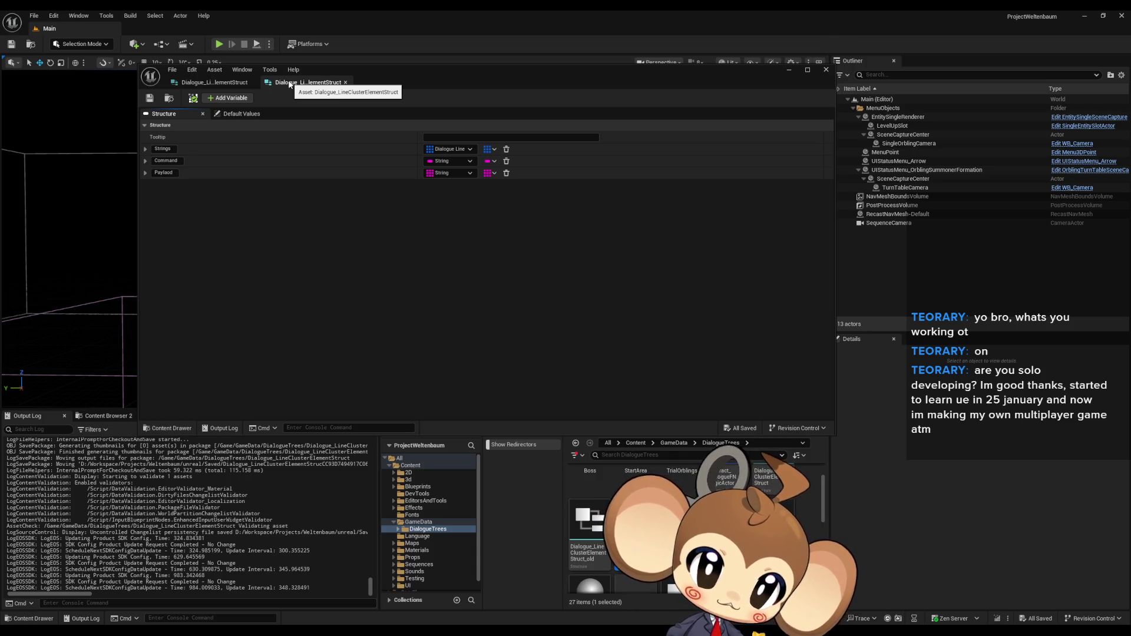
Step: Delete the Payload and Command members from the struct, leaving only Strings
click(223, 83)
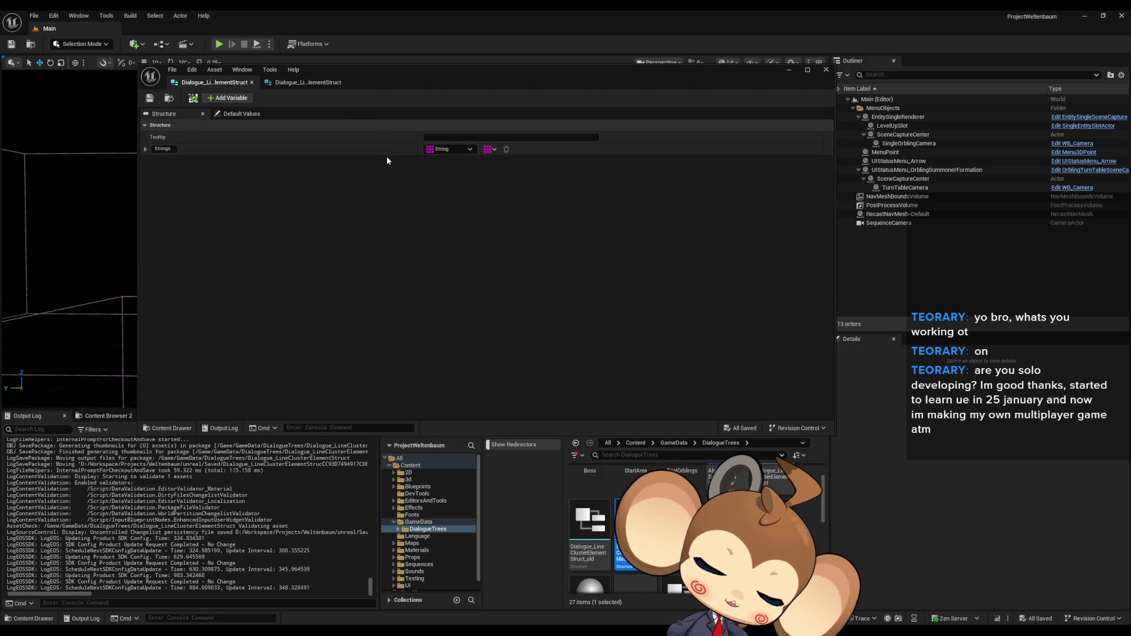
click(290, 88)
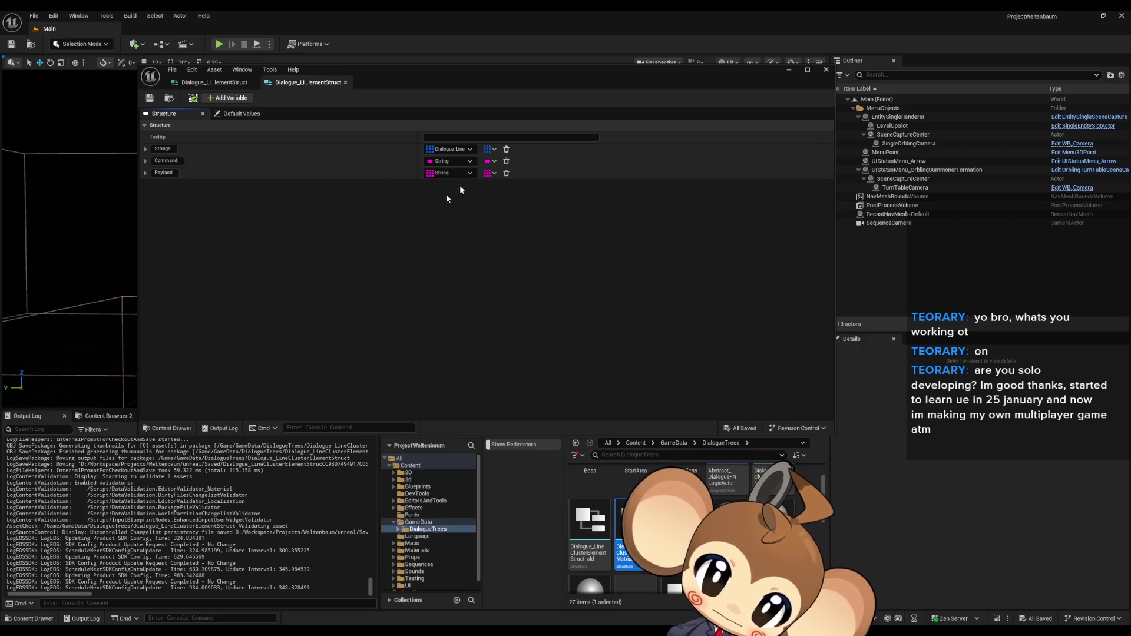
click(506, 172)
click(506, 161)
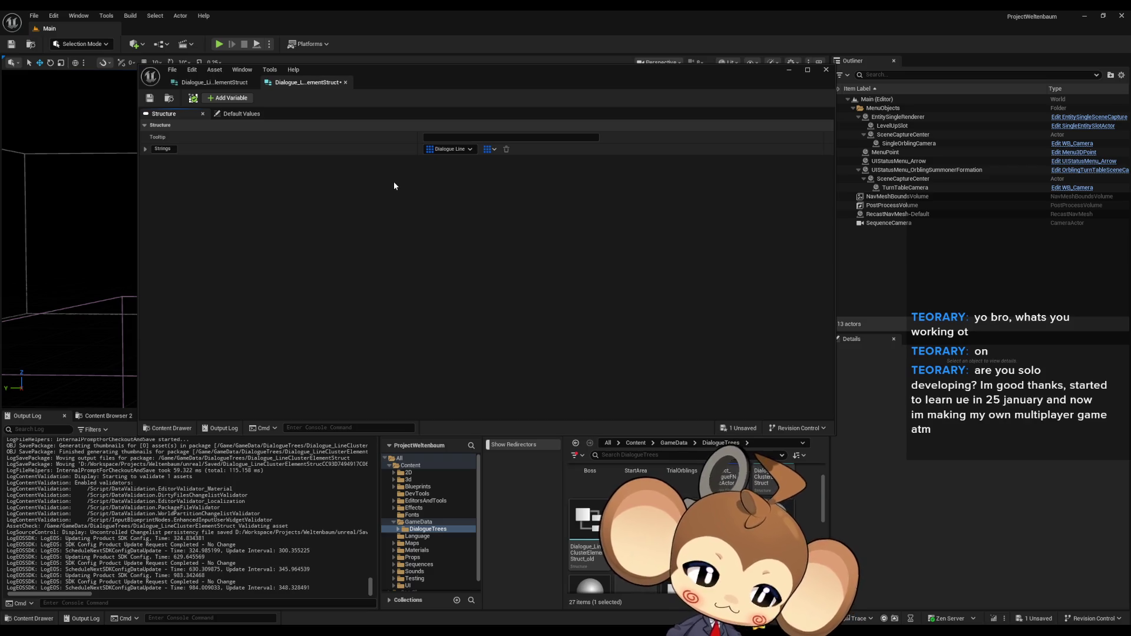
click(213, 83)
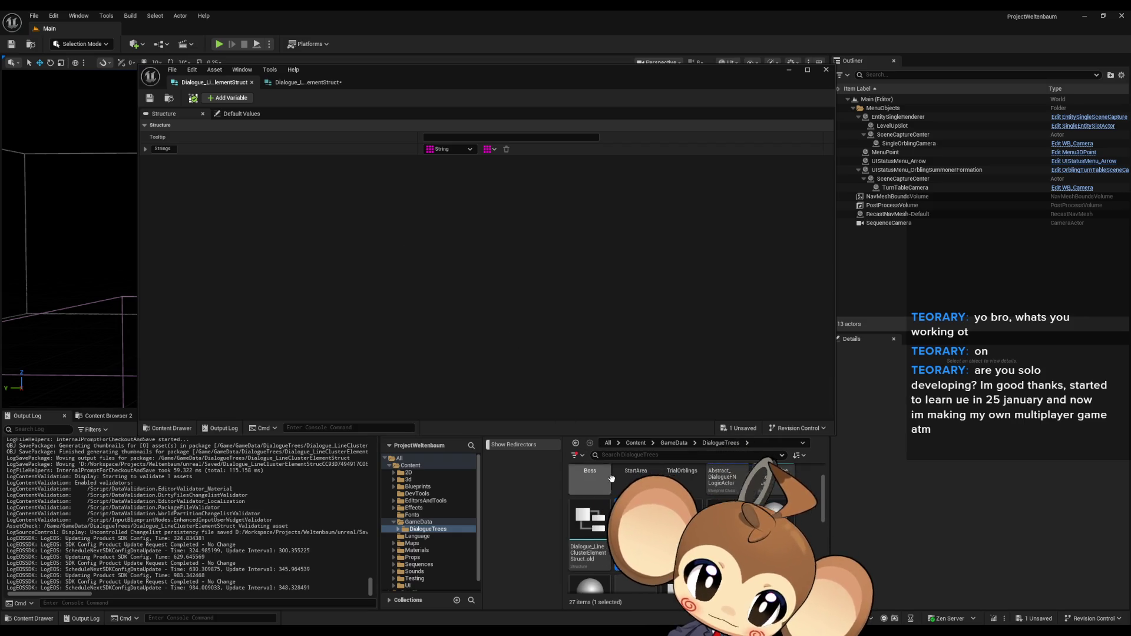
right_click(654, 530)
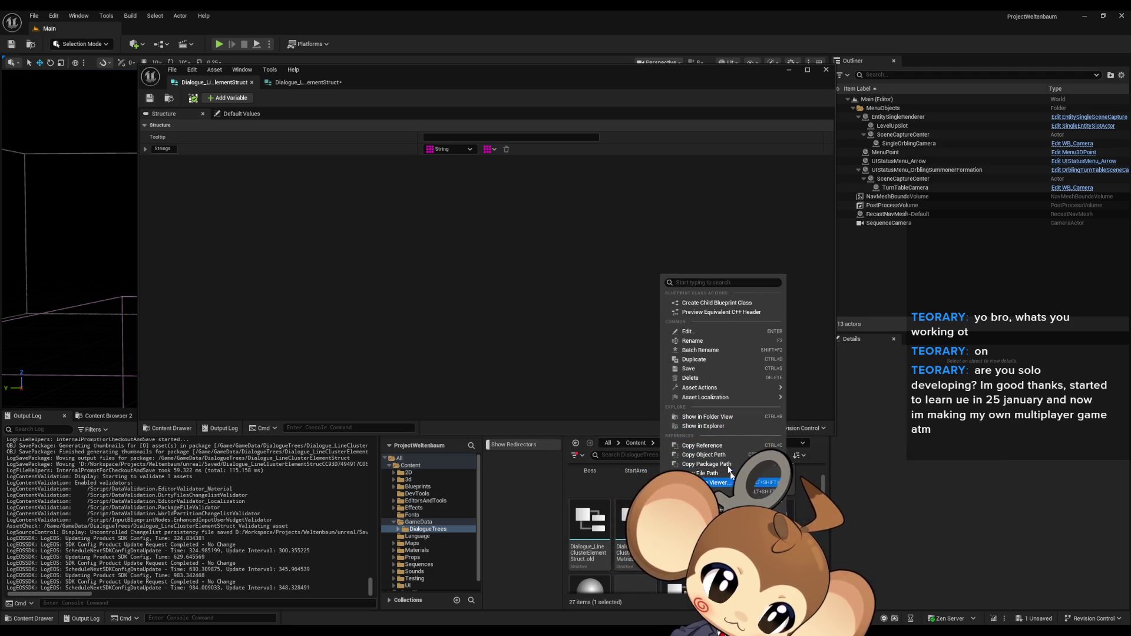
Step: Create a new Blueprint Structure named Dialogue_LineCluster_SplitStringData in DialogueTrees
click(814, 532)
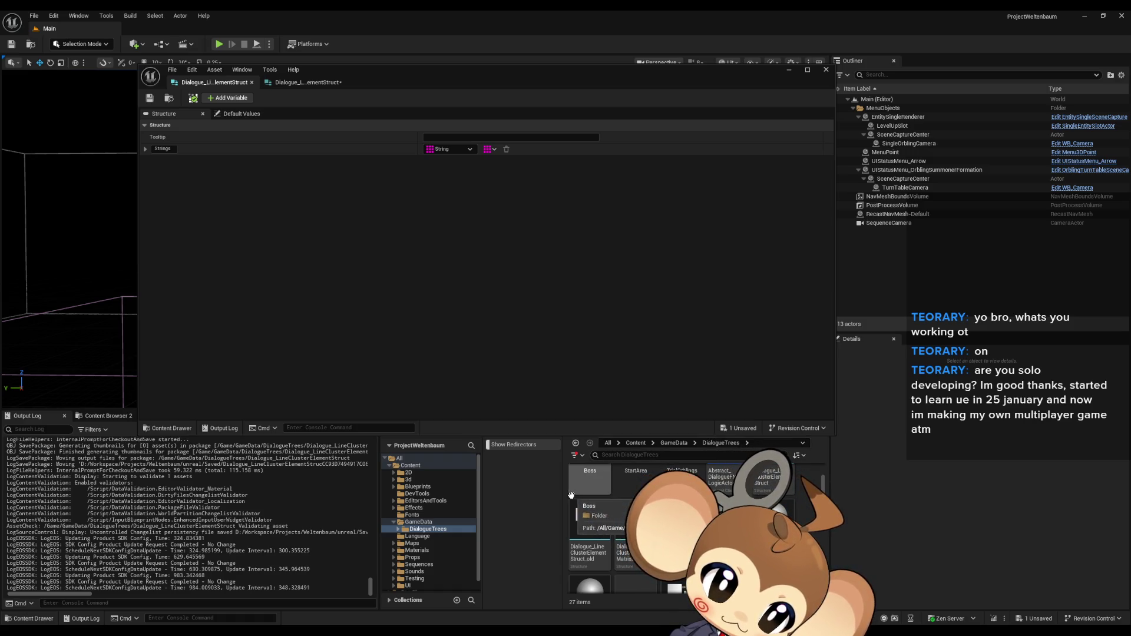
drag(562, 494, 527, 494)
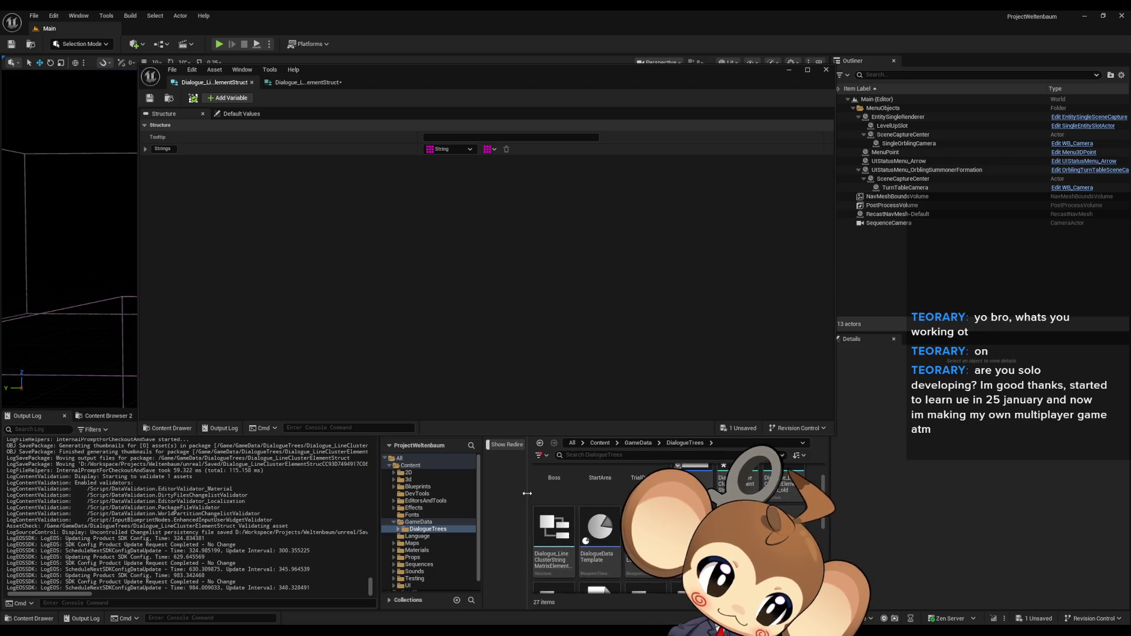
right_click(812, 519)
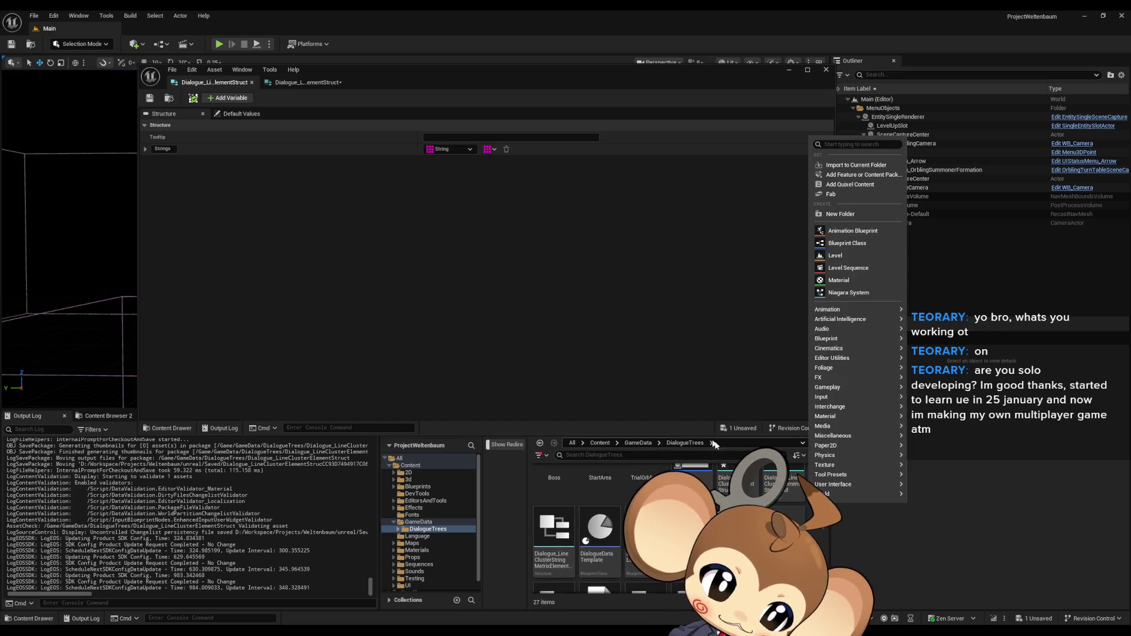
mouse_move(854, 426)
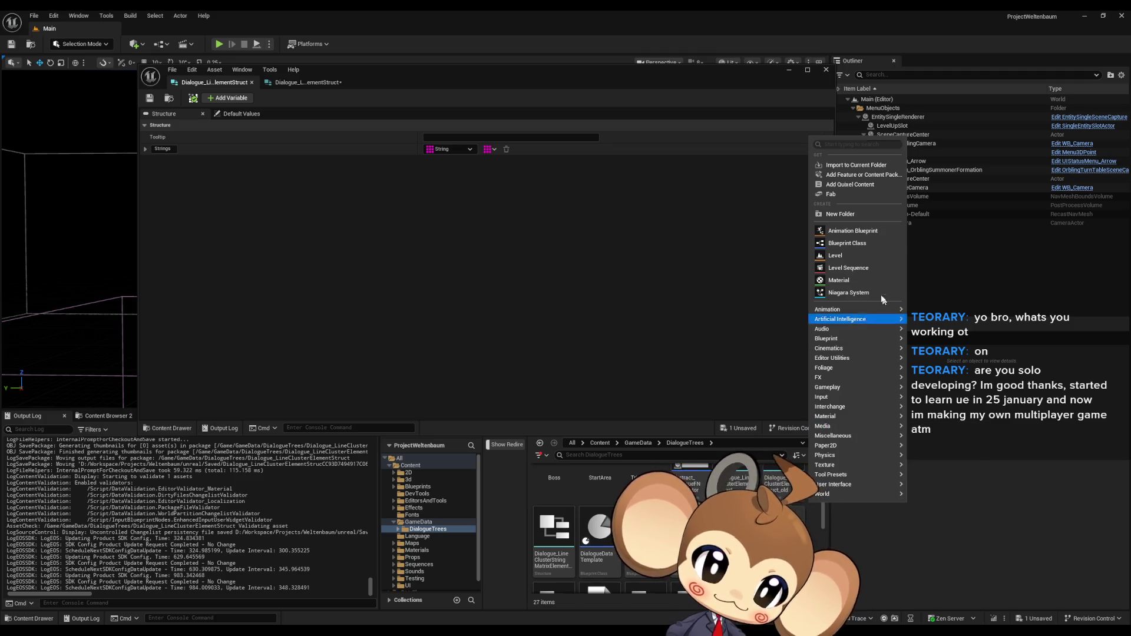
mouse_move(837, 333)
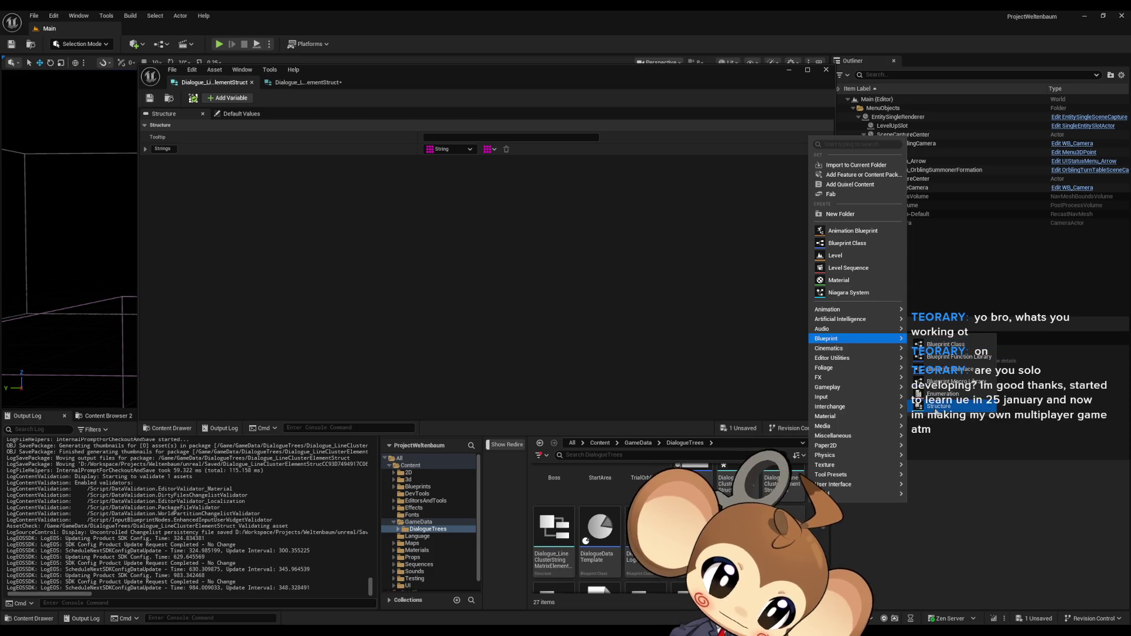
click(931, 430)
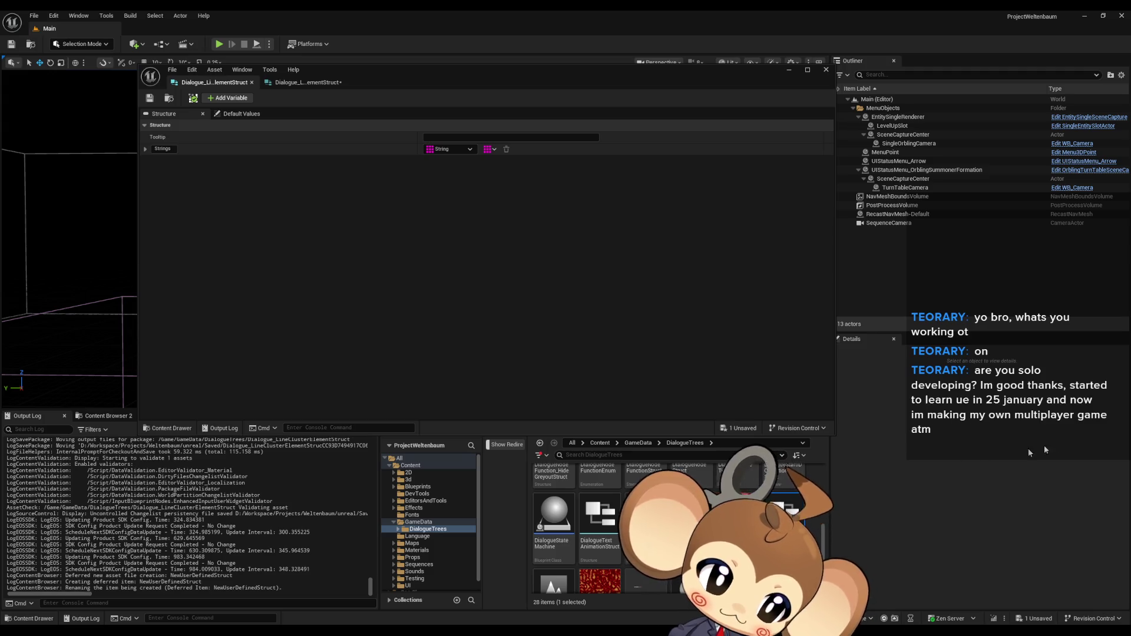
scroll(637, 560, up, 2)
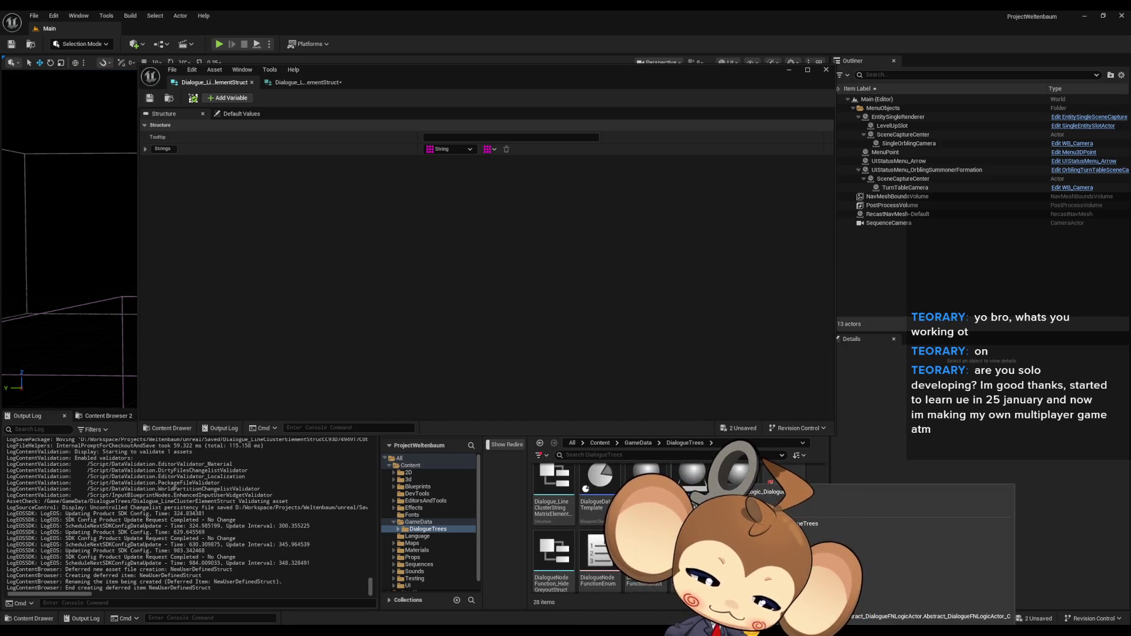
scroll(666, 530, down, 5)
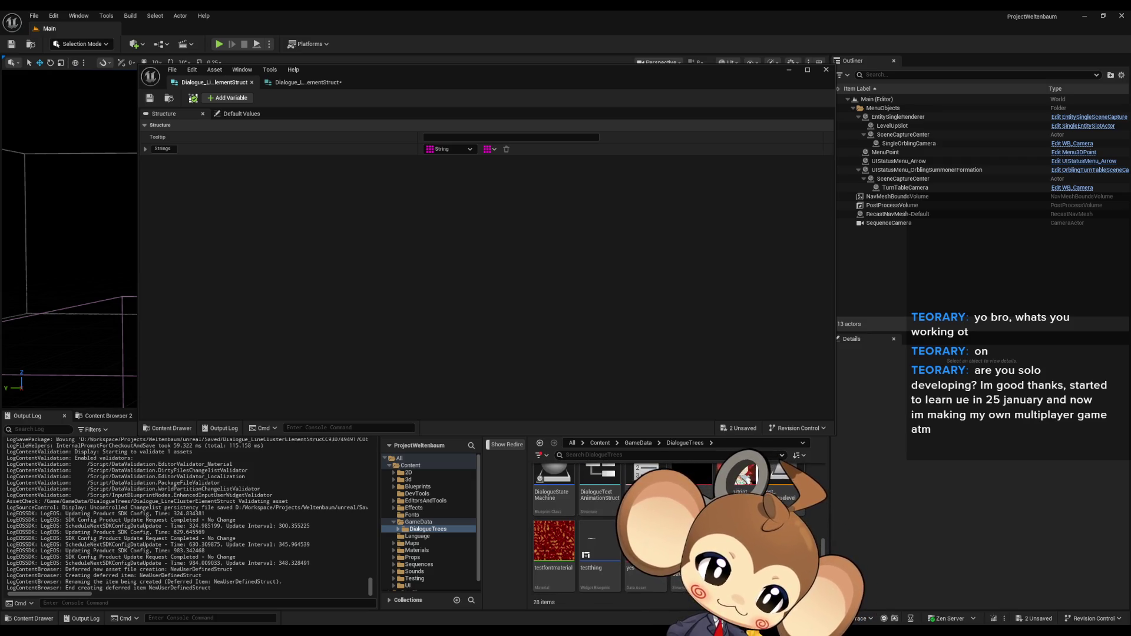
click(689, 554)
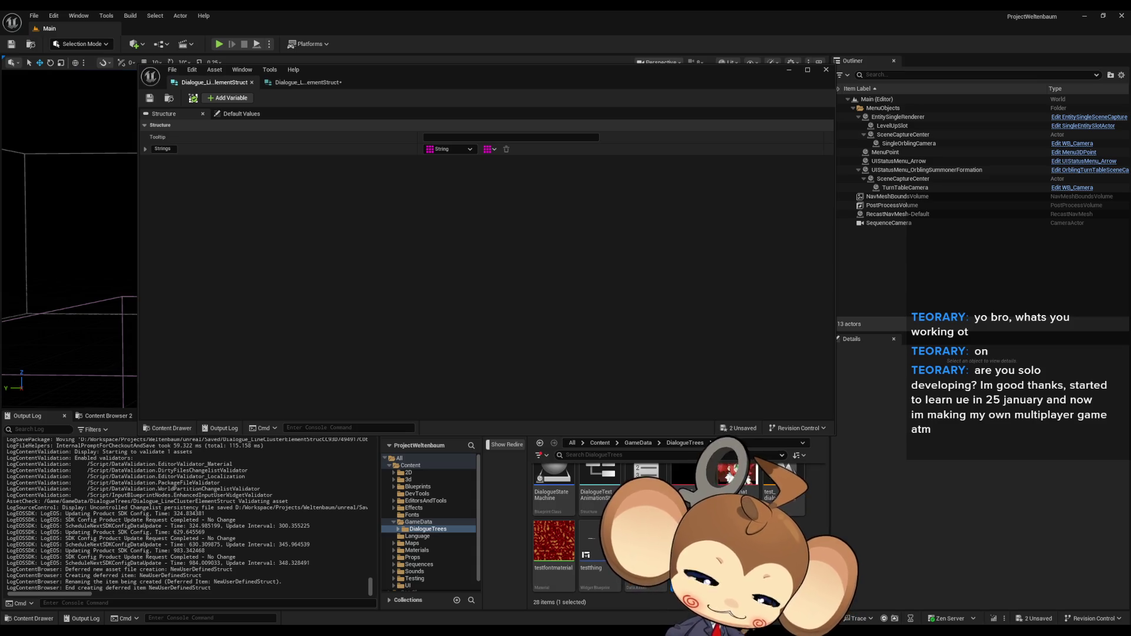
key(Return)
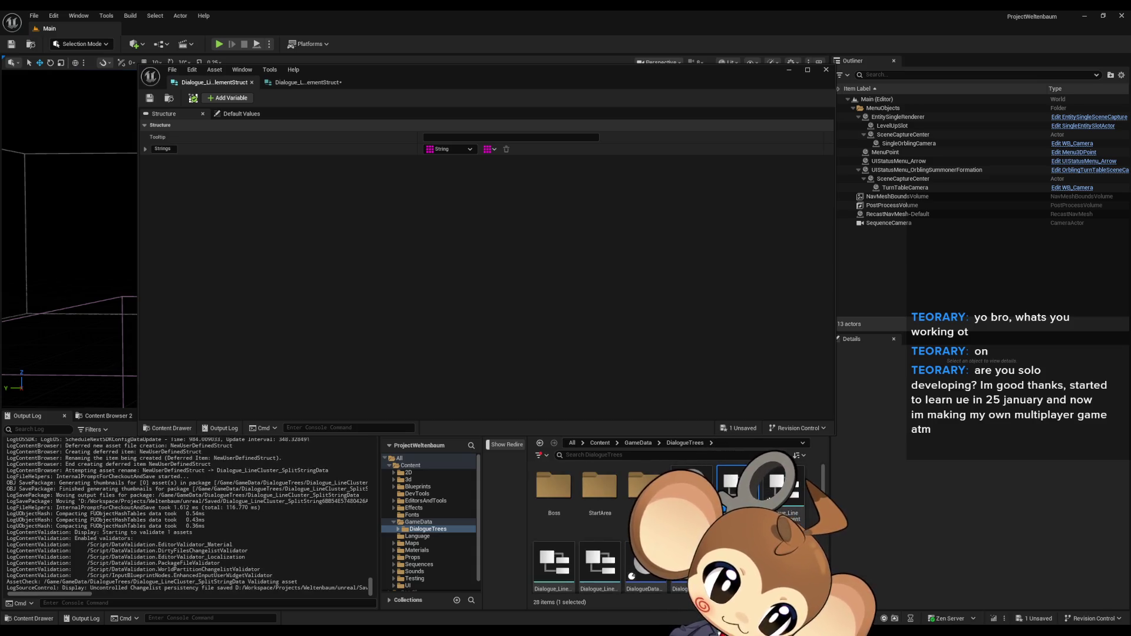
Step: Rename the old element struct to Dialogue_LineCluster_ElementStruct
scroll(609, 550, down, 1)
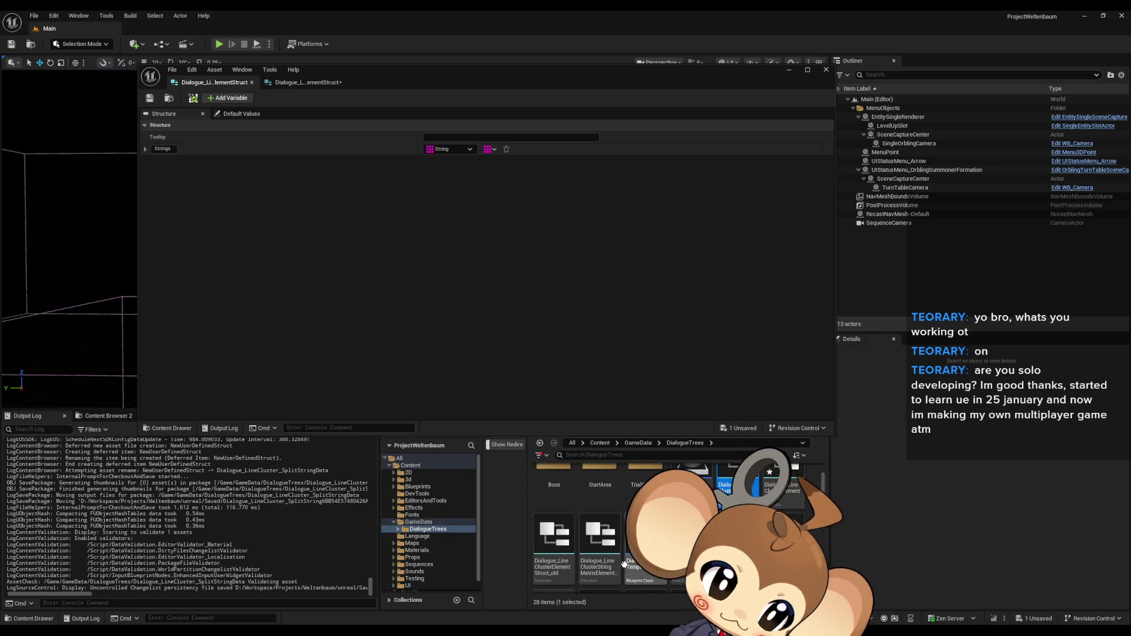
click(554, 545)
key(F2)
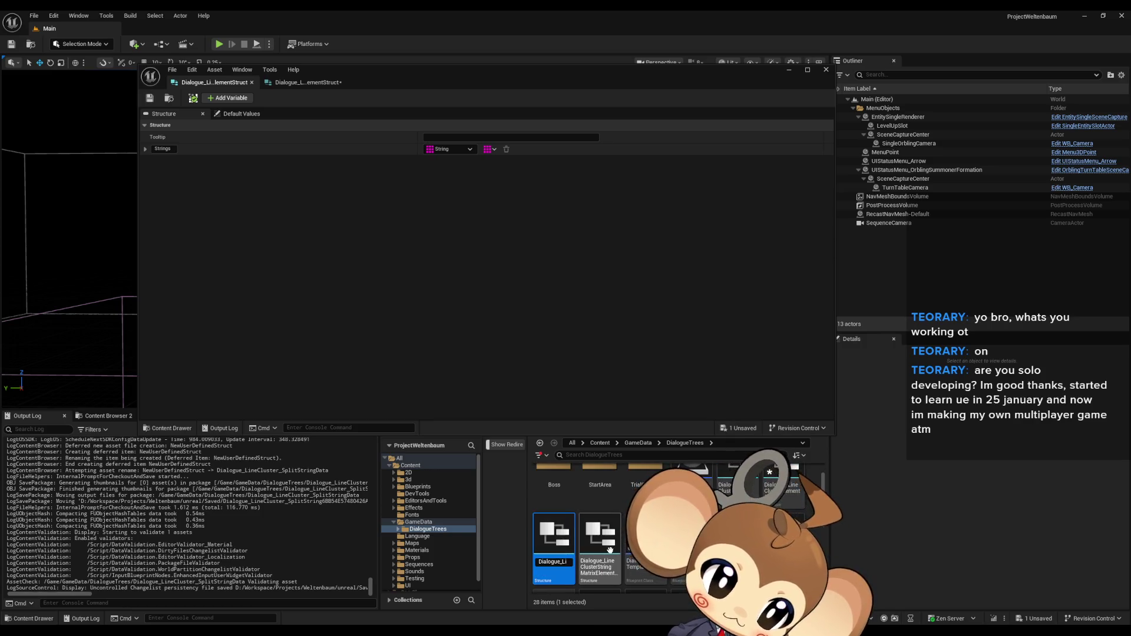
text(Dialogue_LineClusterEl)
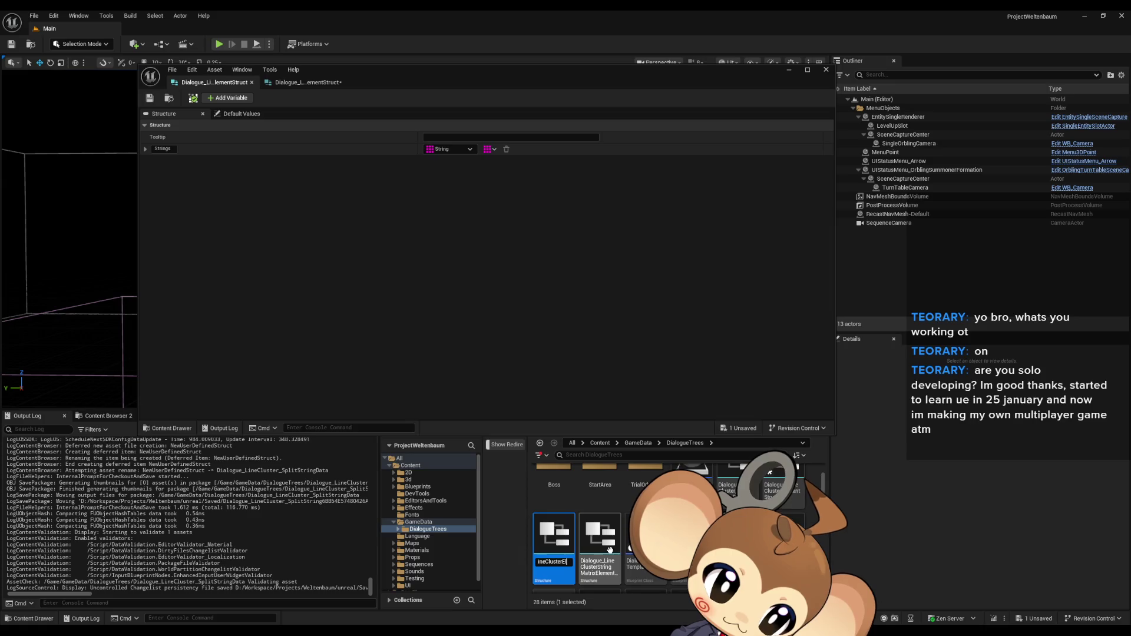
text(ementStruct)
key(Return)
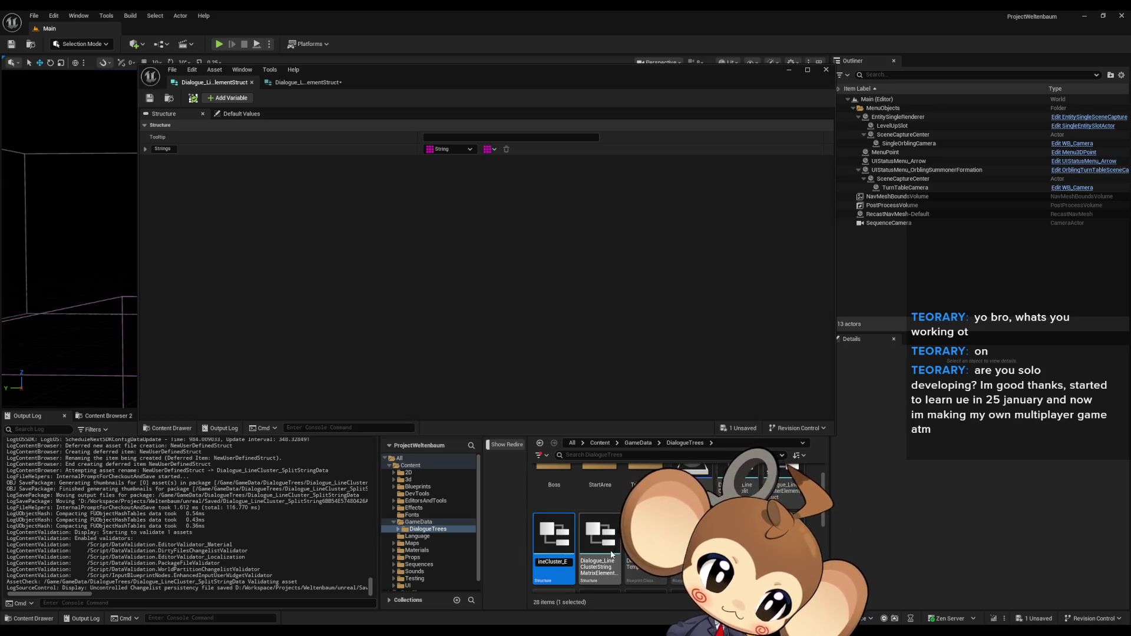
scroll(610, 550, down, 1)
click(610, 550)
key(Left)
key(F2)
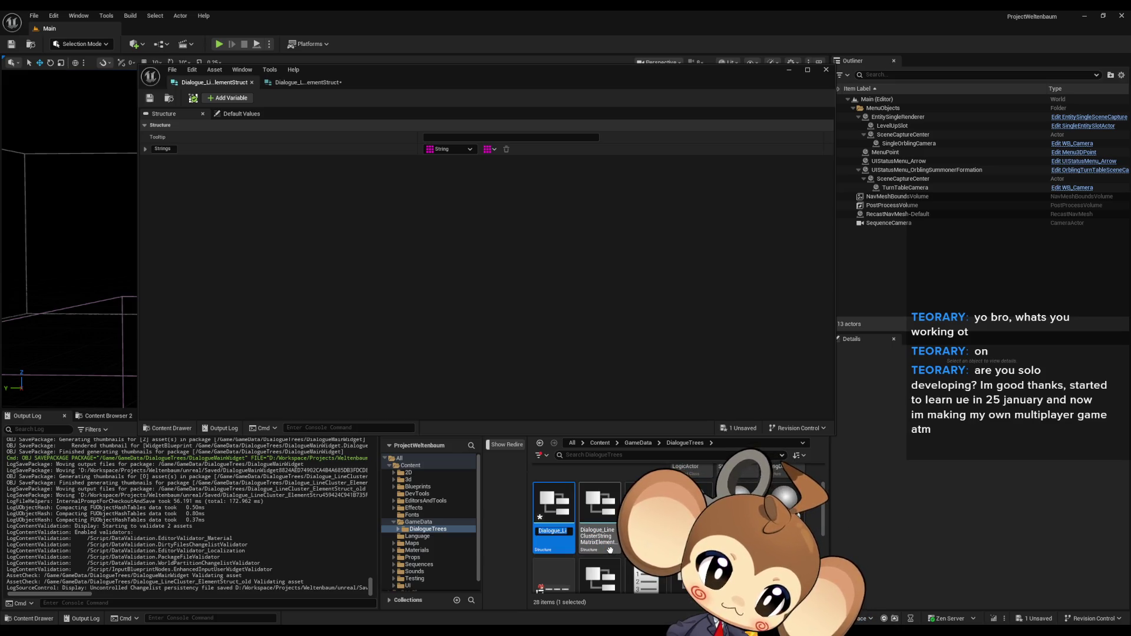
key(Left)
key(Left)
key(Left)
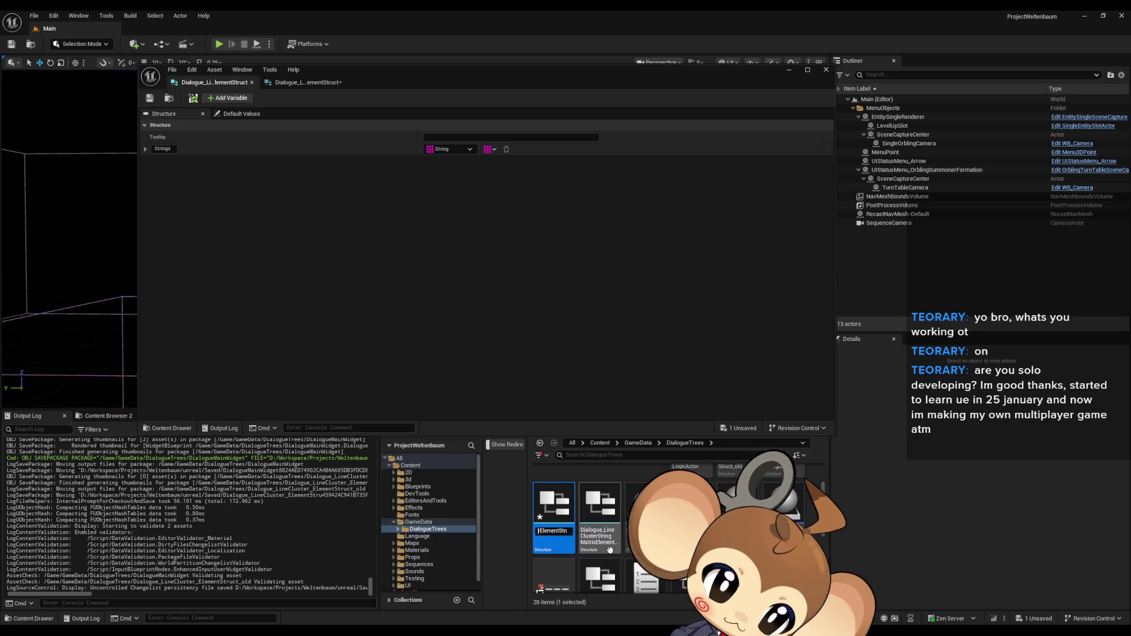
text(_)
key(Return)
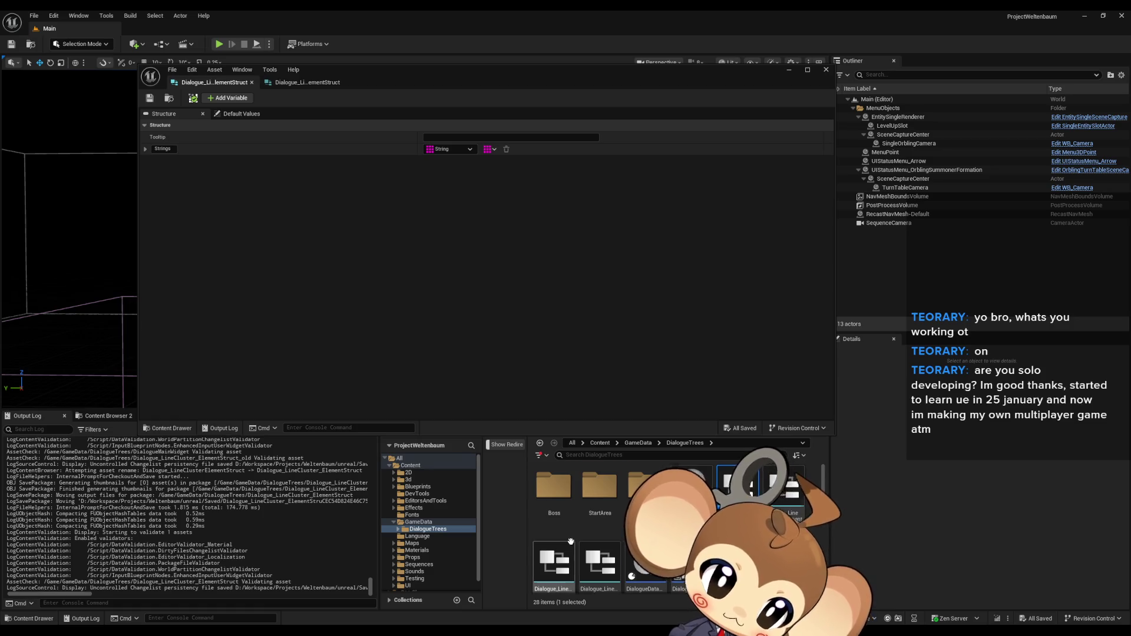
Step: Rename the string matrix struct to Dialogue_LineCluster_StringMatrixElementStruct
scroll(616, 536, down, 2)
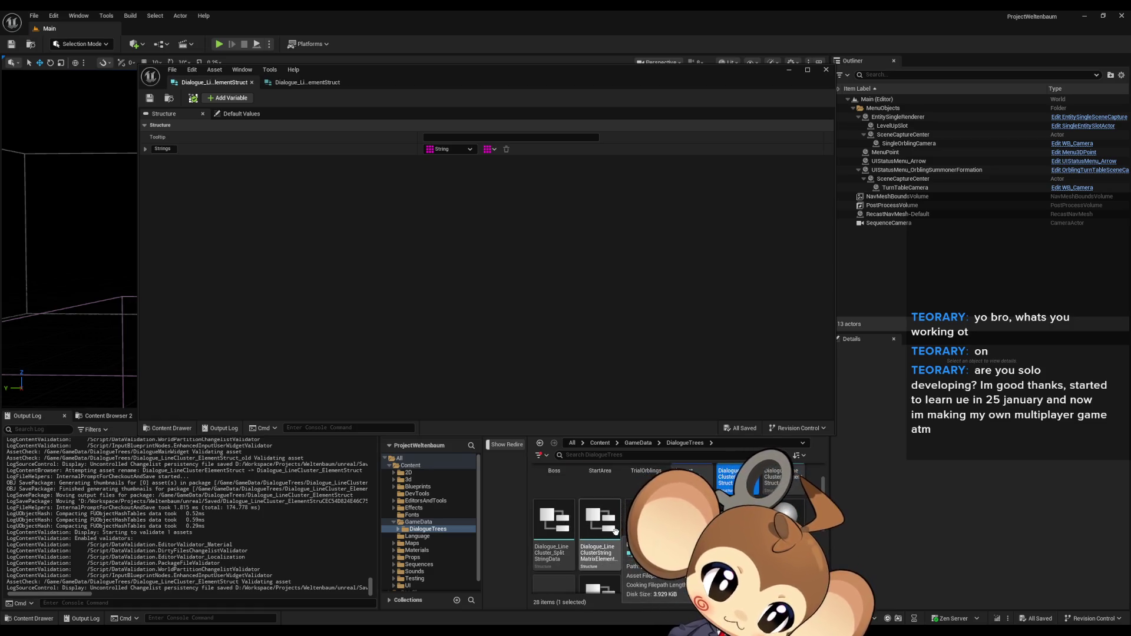
click(615, 547)
click(615, 547)
click(605, 551)
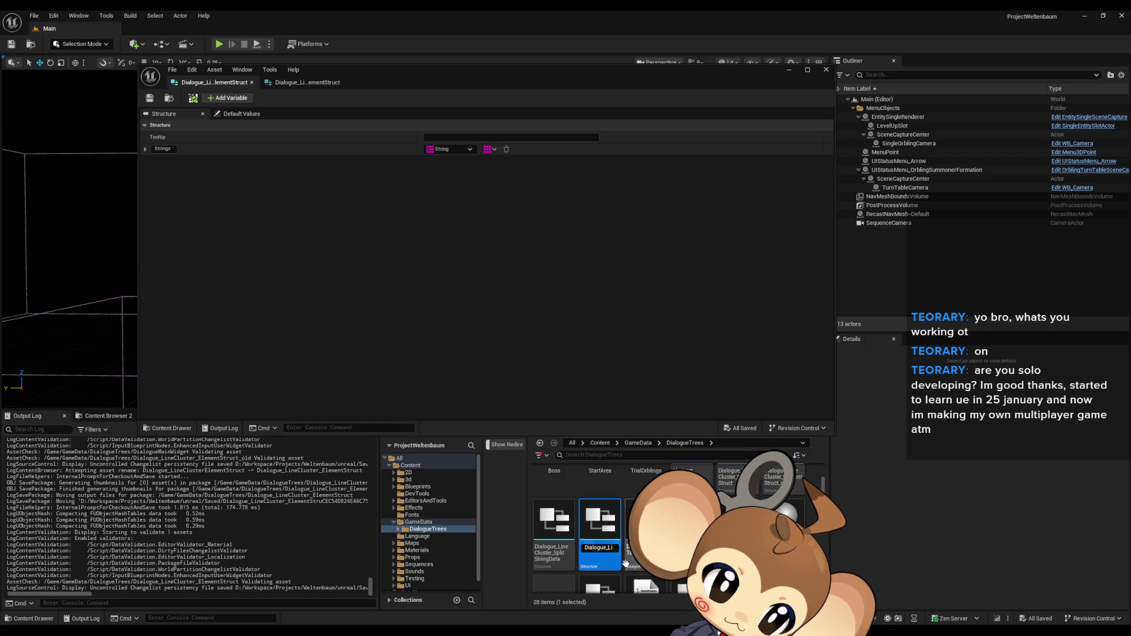
text(neClusterSt)
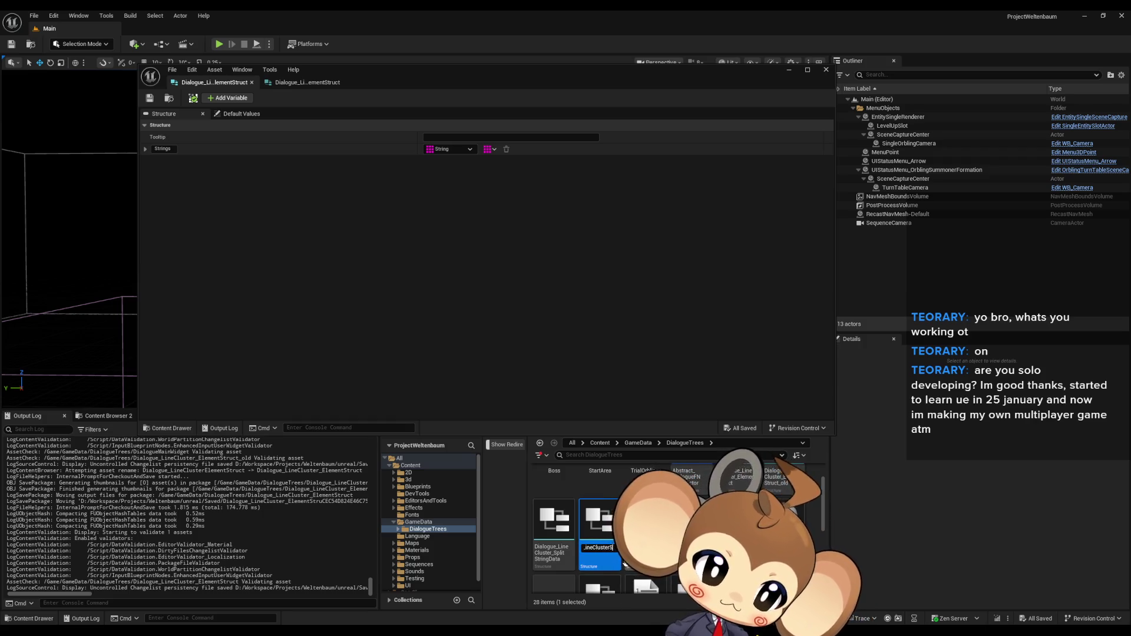
key(Return)
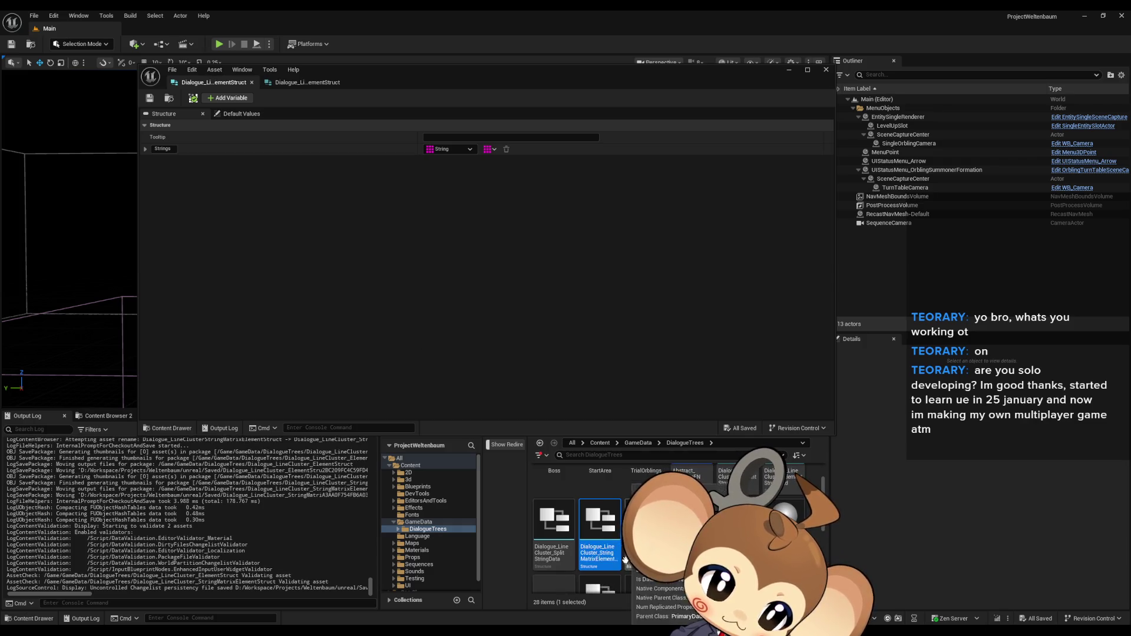
Step: Rename the split-string-data struct to Dialogue_LineCluster_SplitStringDataStruct
click(559, 537)
click(559, 538)
text(DataStruct)
key(Return)
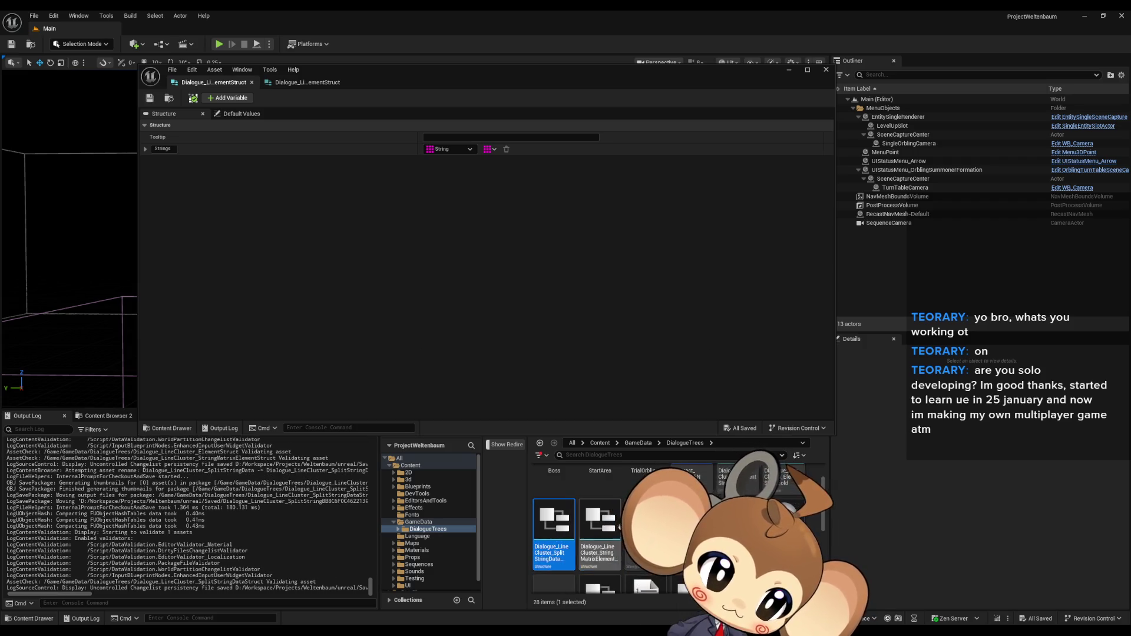
Step: In the split-string data struct, make the first member a String named String
double_click(559, 537)
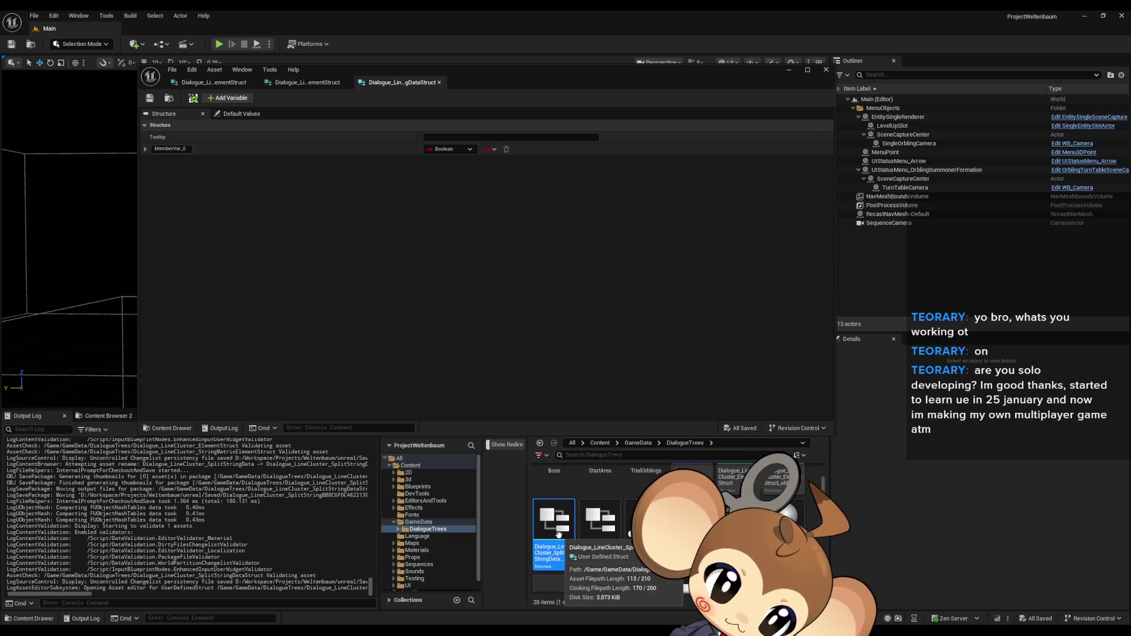
click(461, 147)
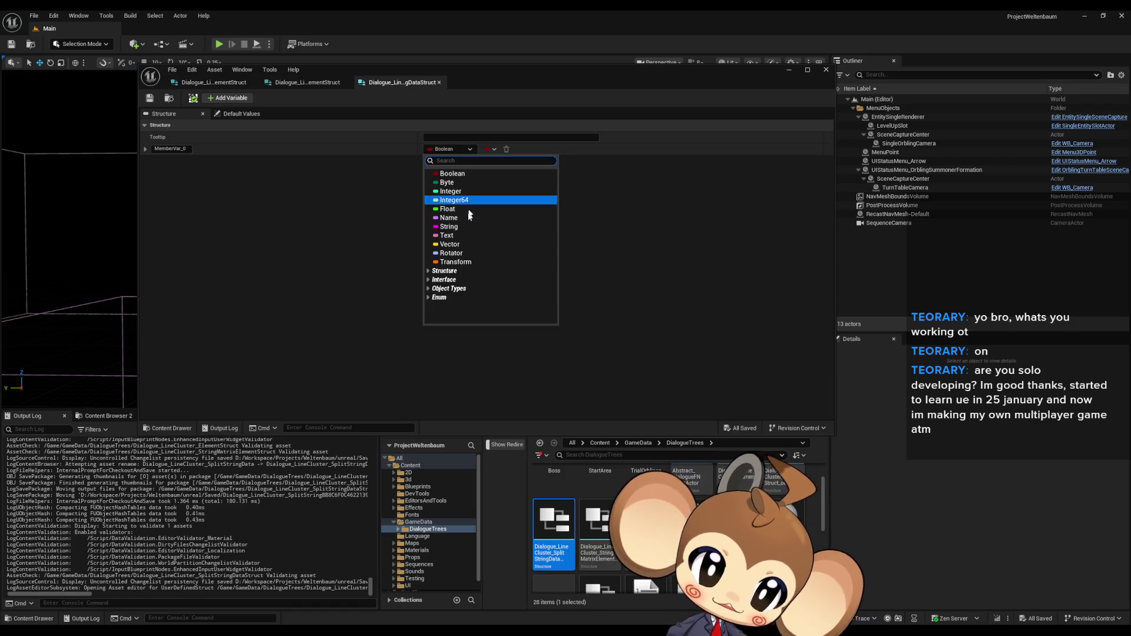
click(449, 226)
click(171, 148)
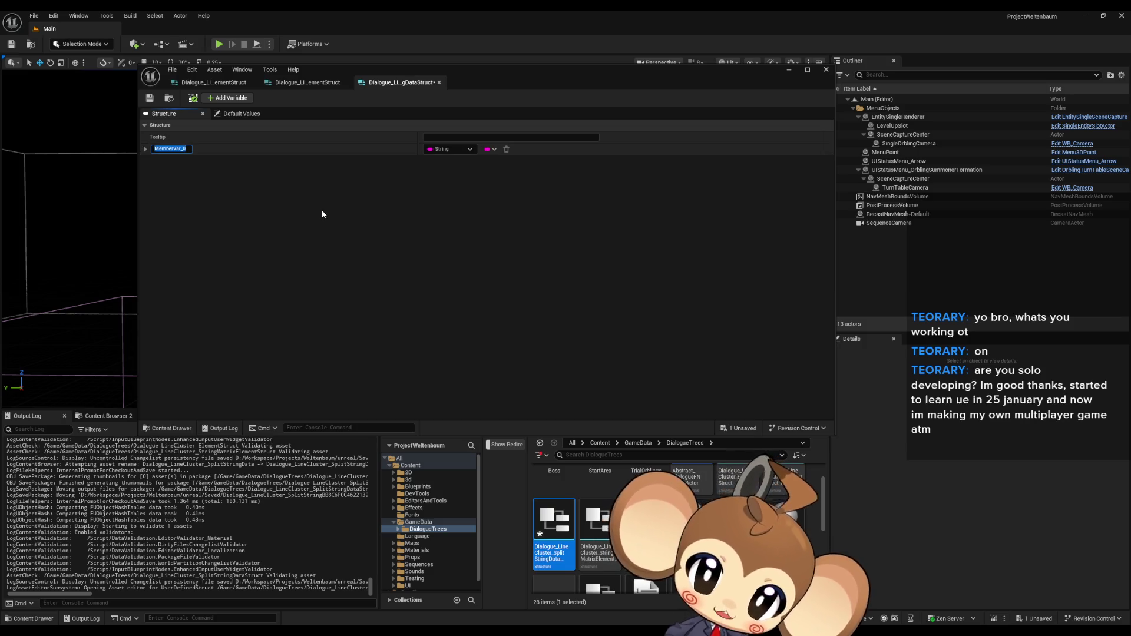
text(String)
key(Return)
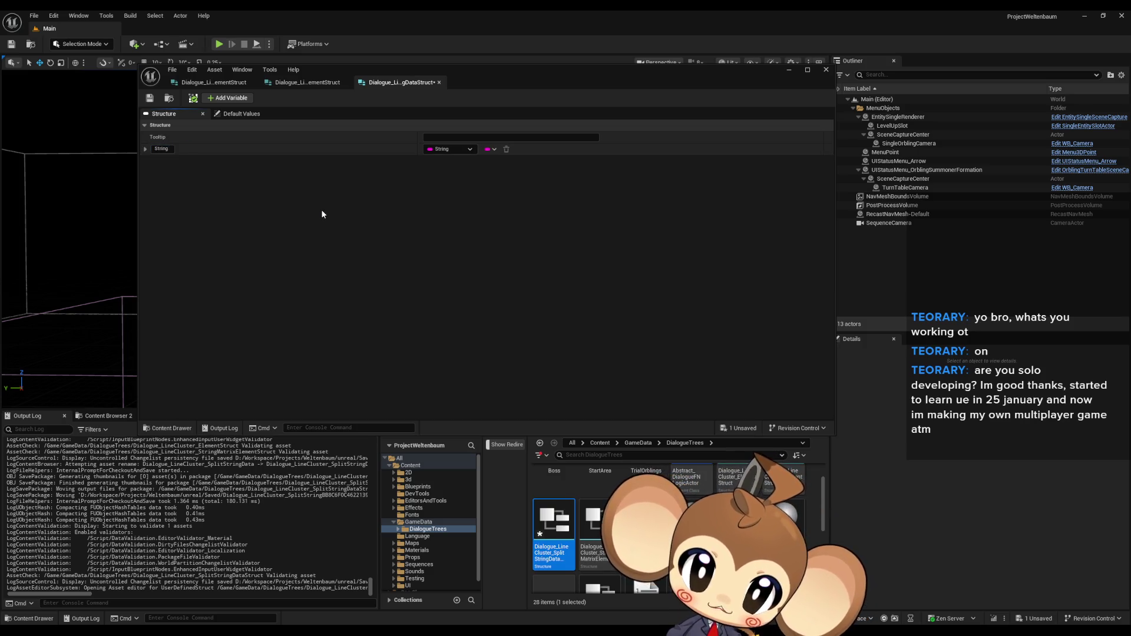
Step: Add Command and Payload string members, make Payload an array, and save the struct
click(226, 100)
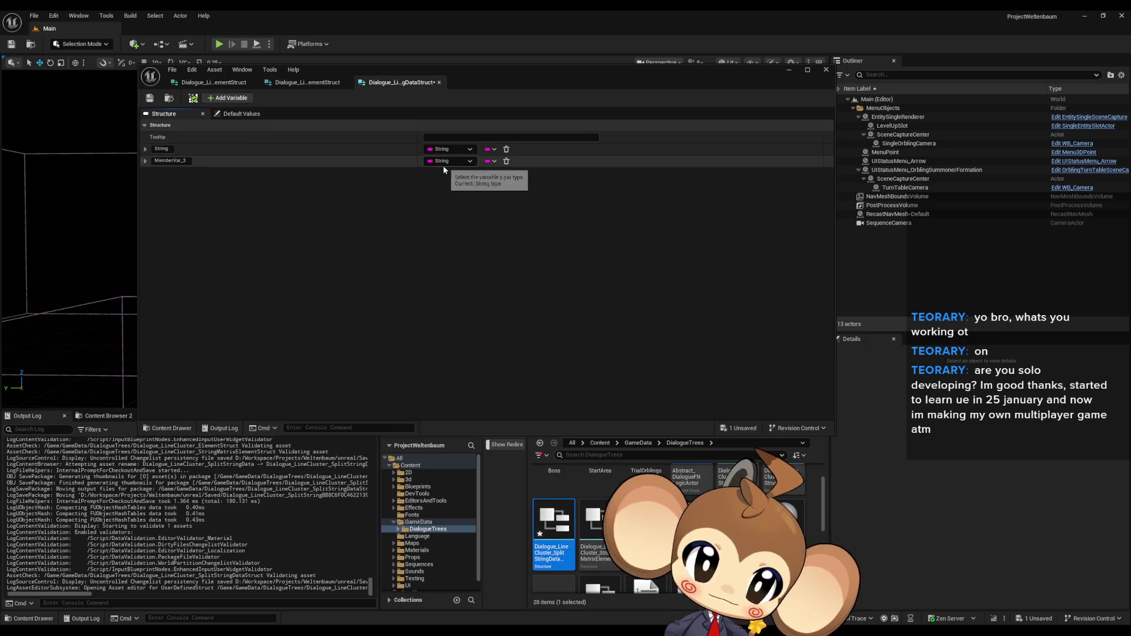
text(Command)
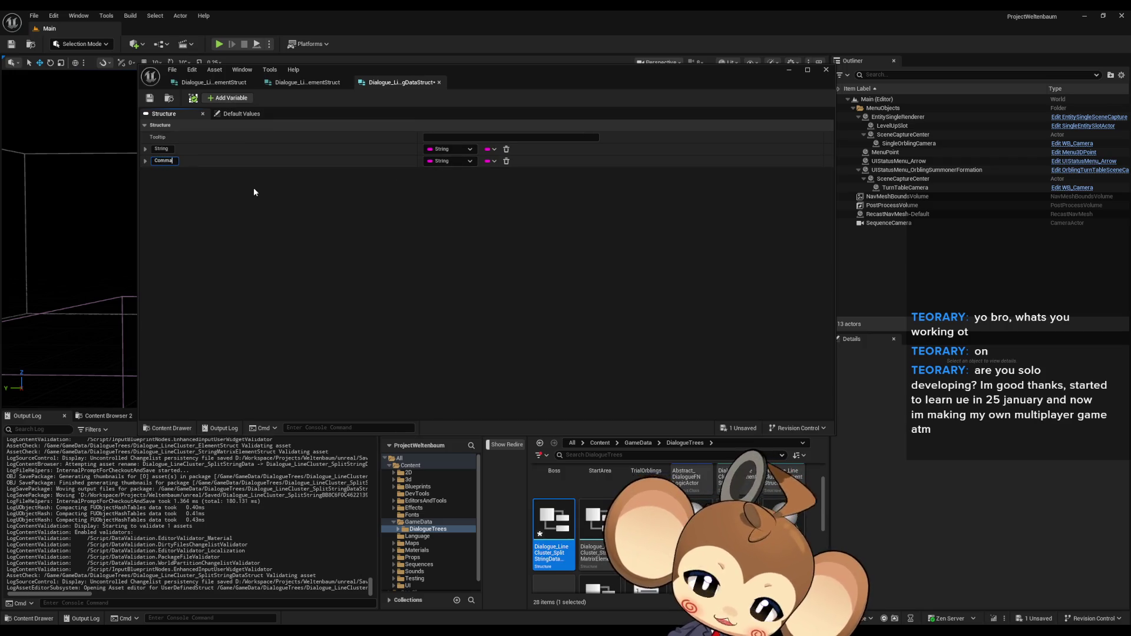
key(Return)
click(228, 98)
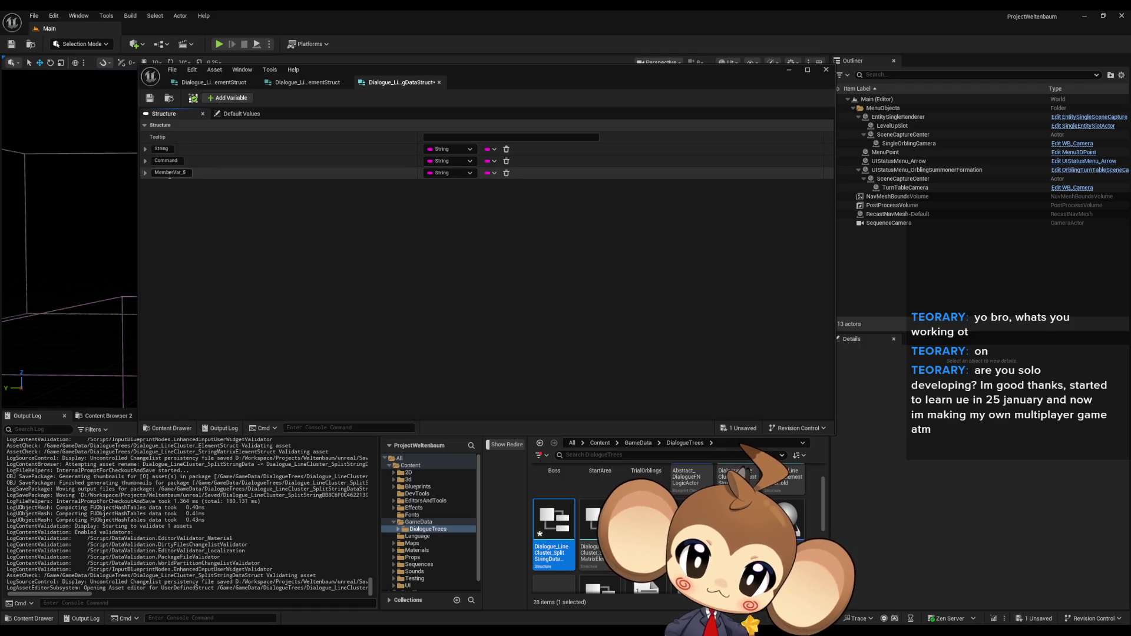
text(Payload)
key(Return)
click(491, 173)
click(475, 194)
key(ctrl+s)
click(307, 83)
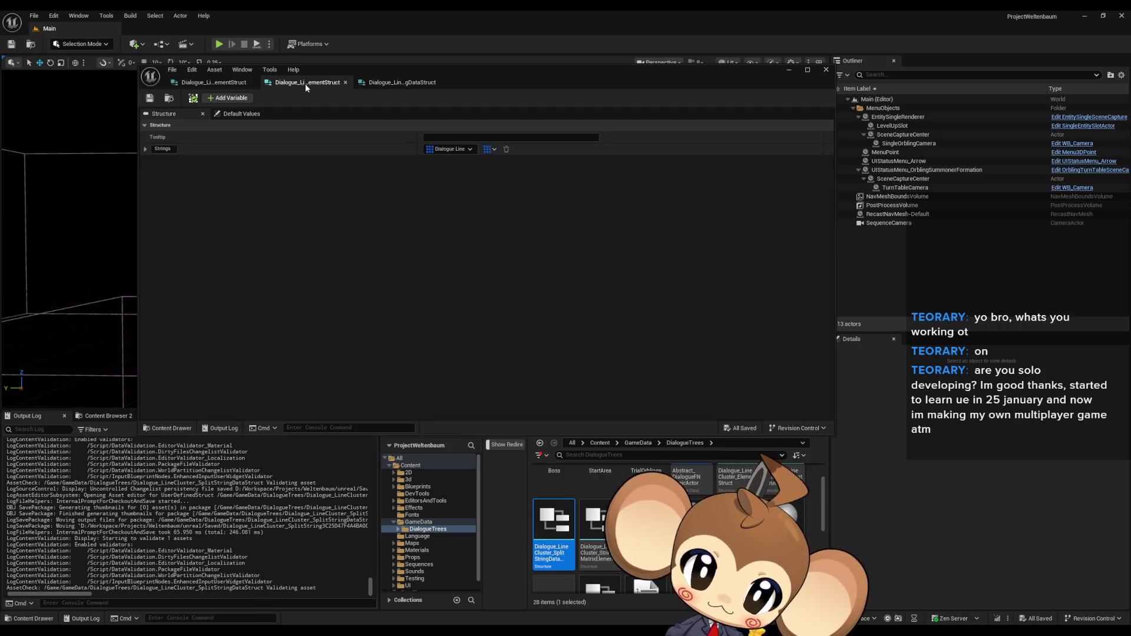
Step: In the second element struct, search 'split' and type Strings as Dialogue Line Cluster Split String Data
click(199, 85)
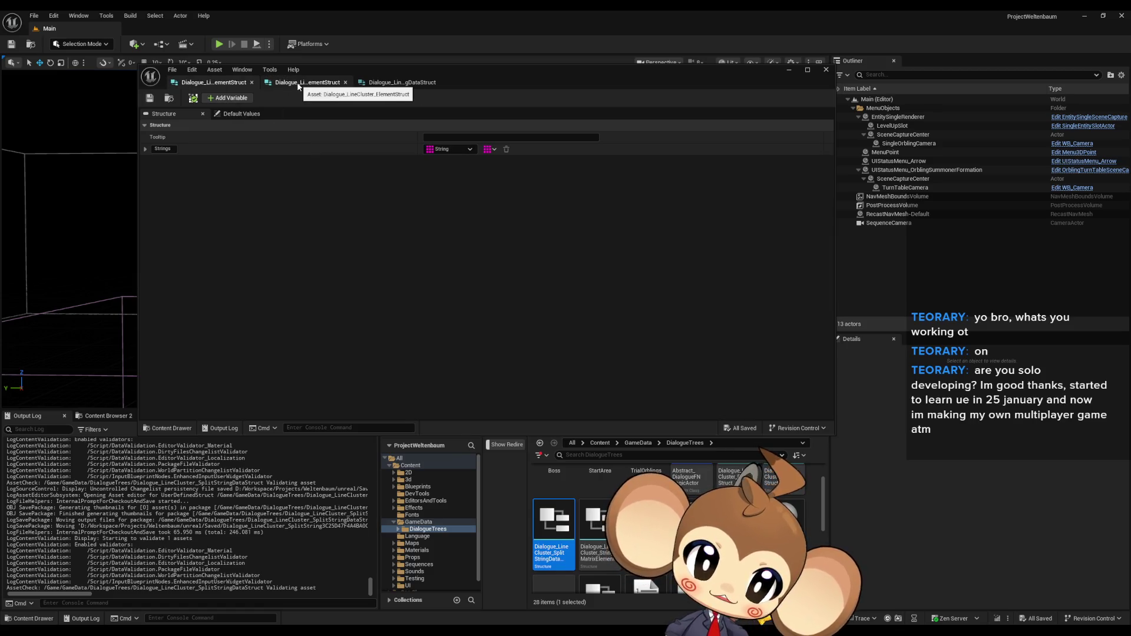
click(214, 83)
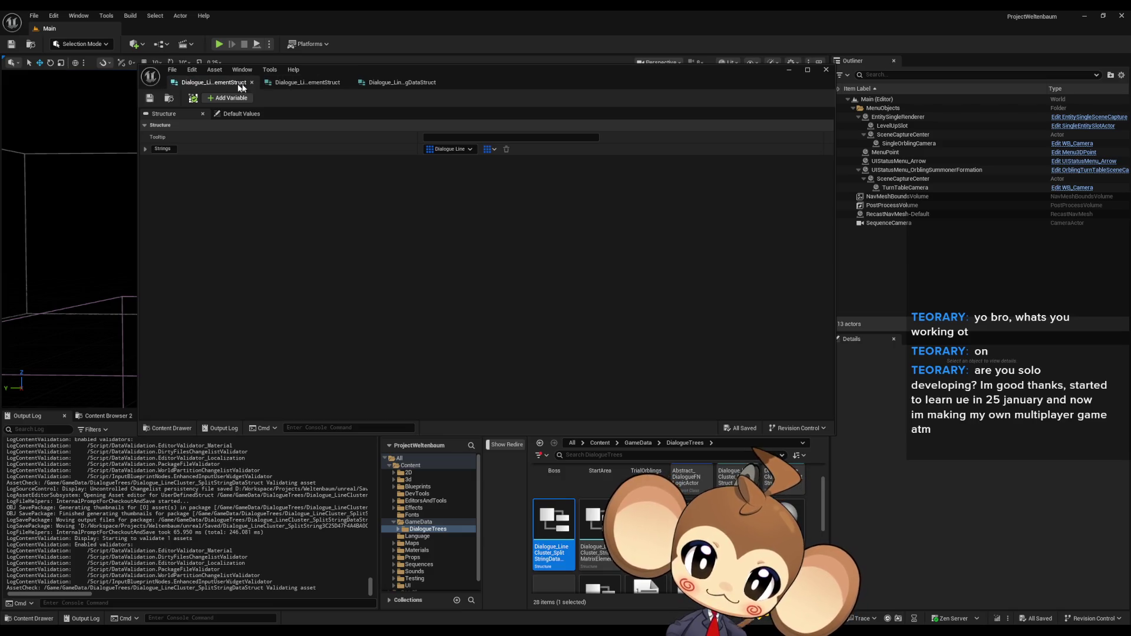
click(295, 86)
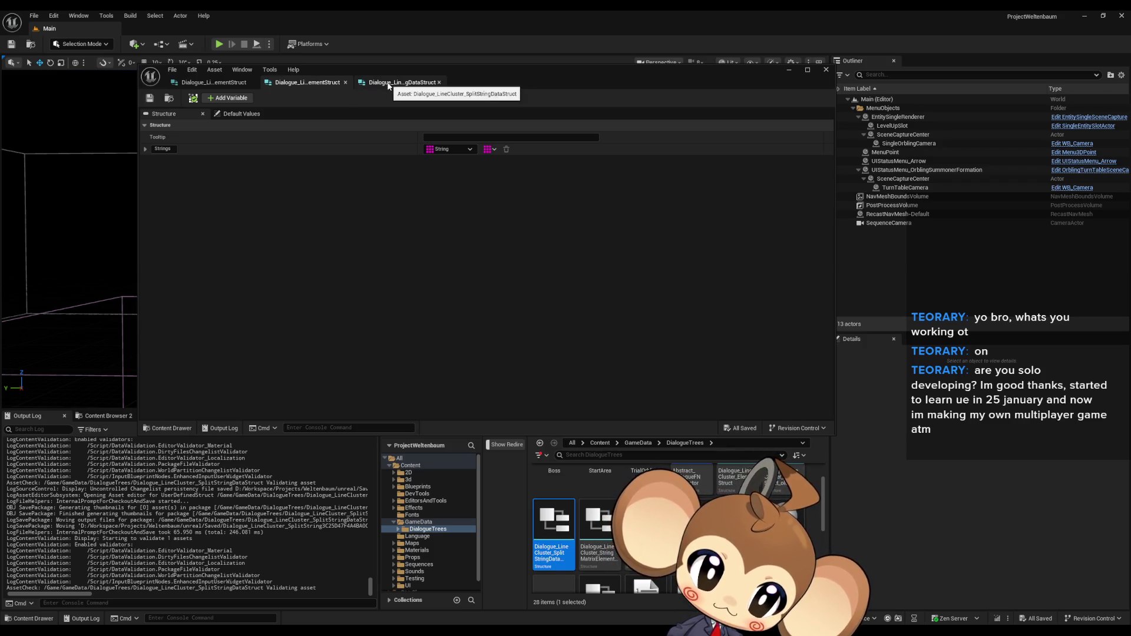
click(458, 151)
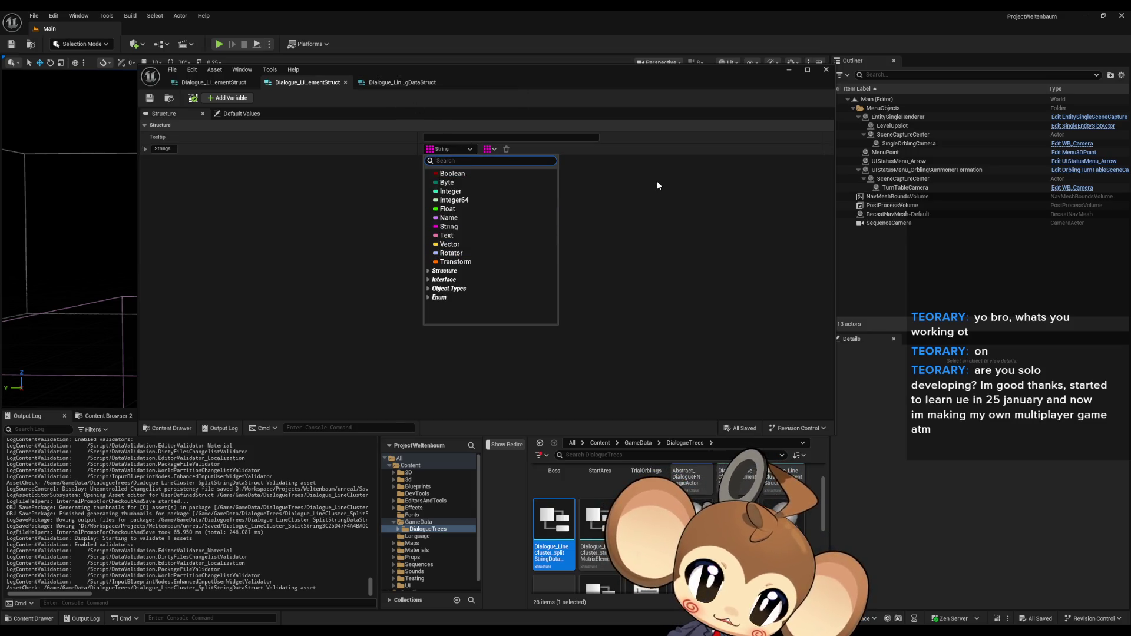
text(split)
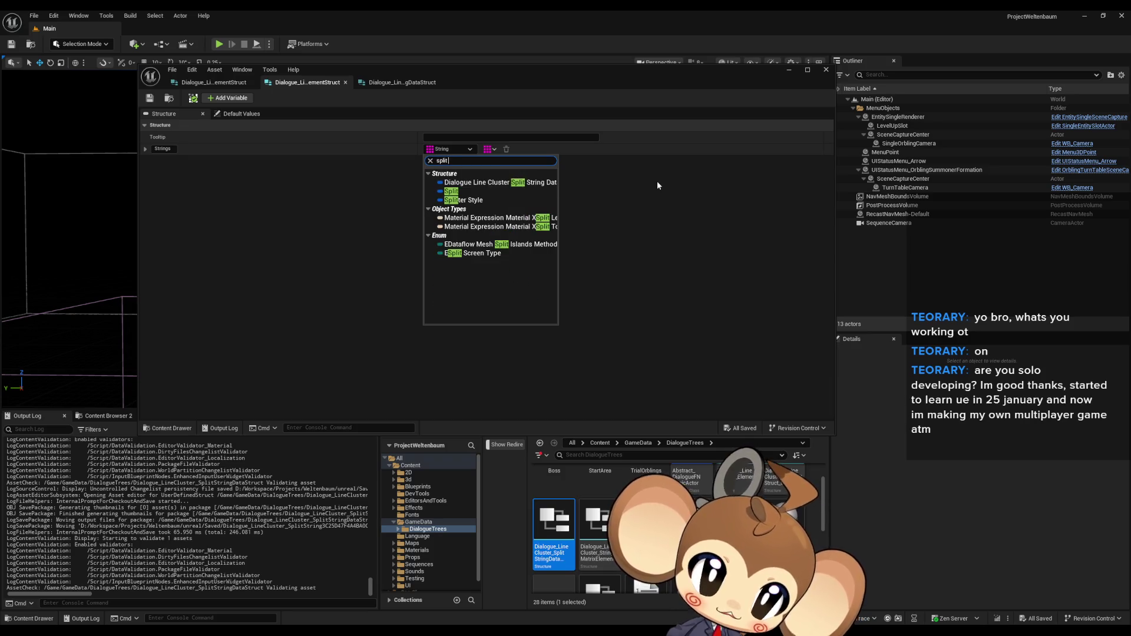
text(ng)
click(538, 184)
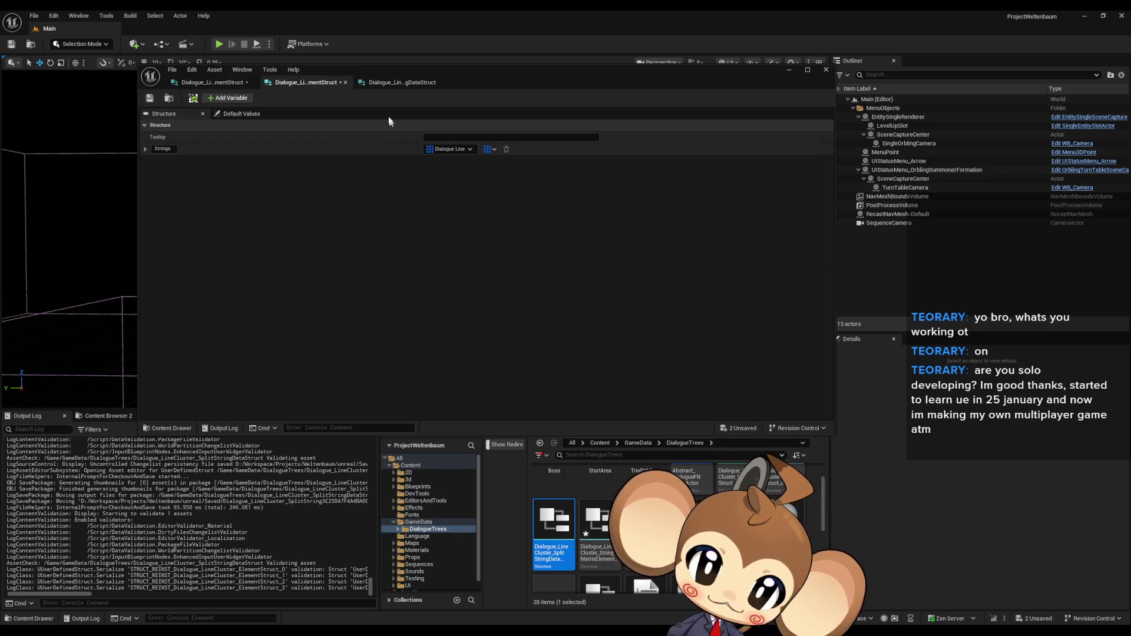
click(403, 83)
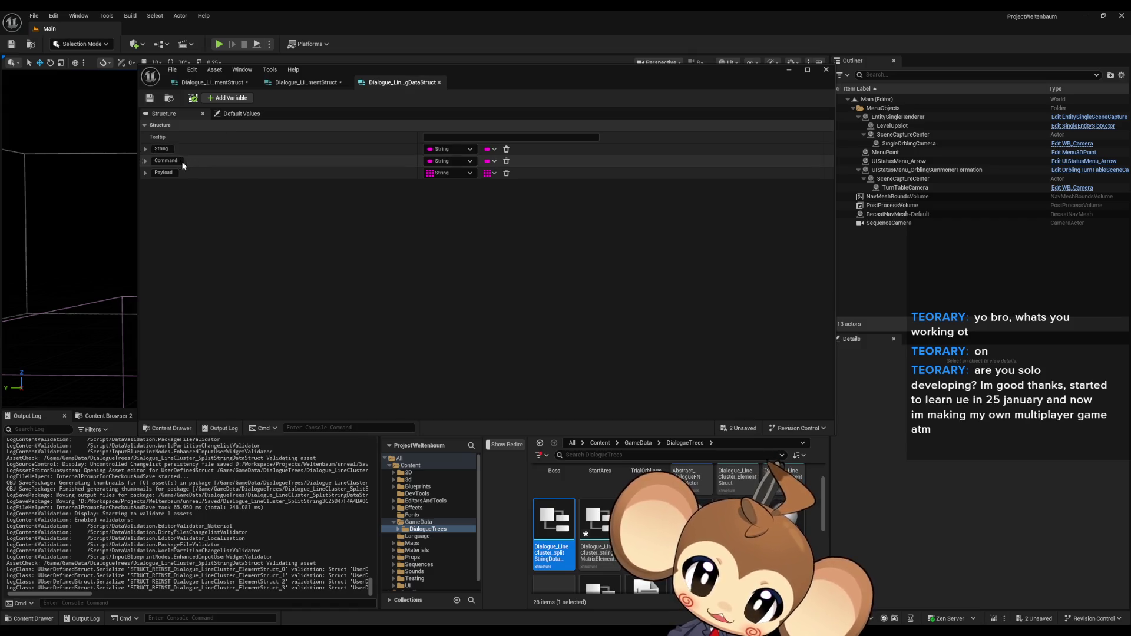
click(171, 173)
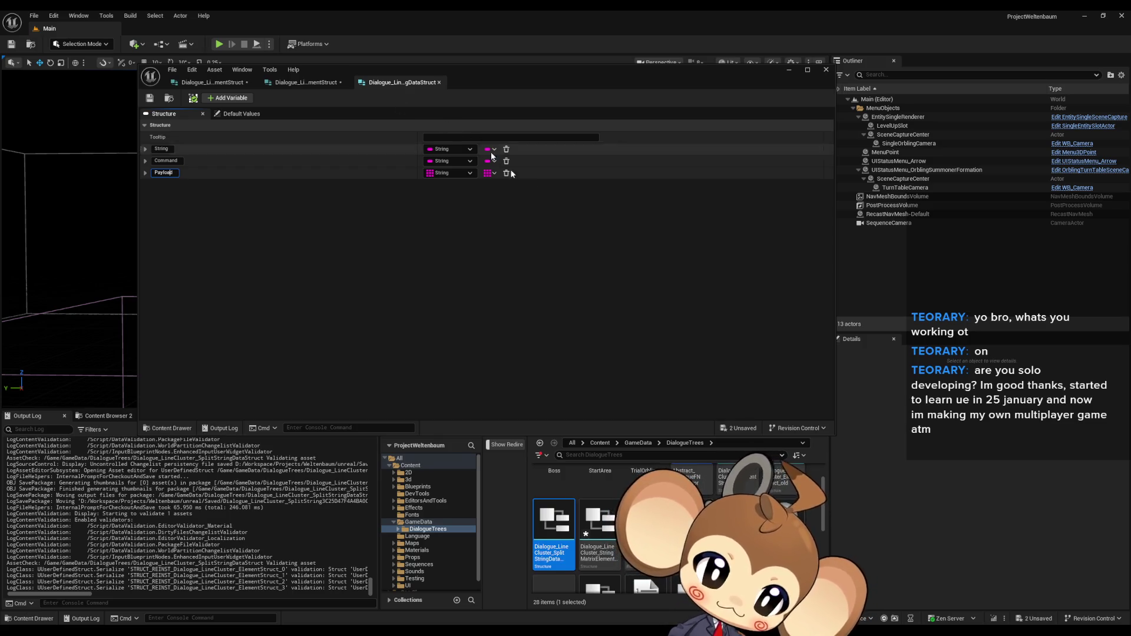
click(633, 453)
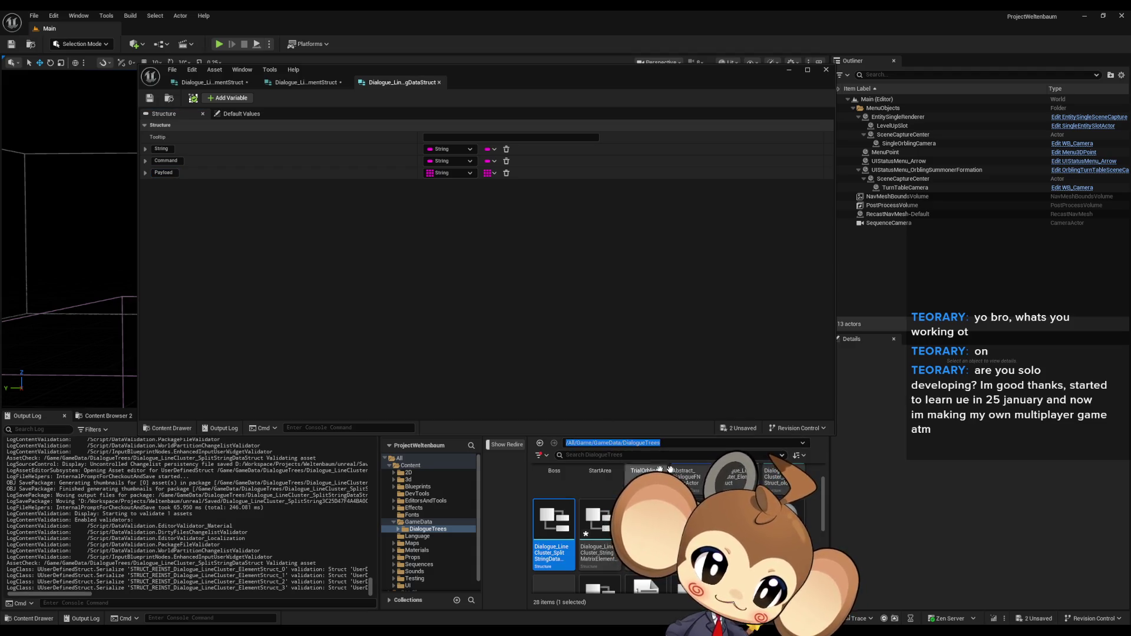
Step: Add a new folder named CommonStruct in the Content root and open it
click(600, 443)
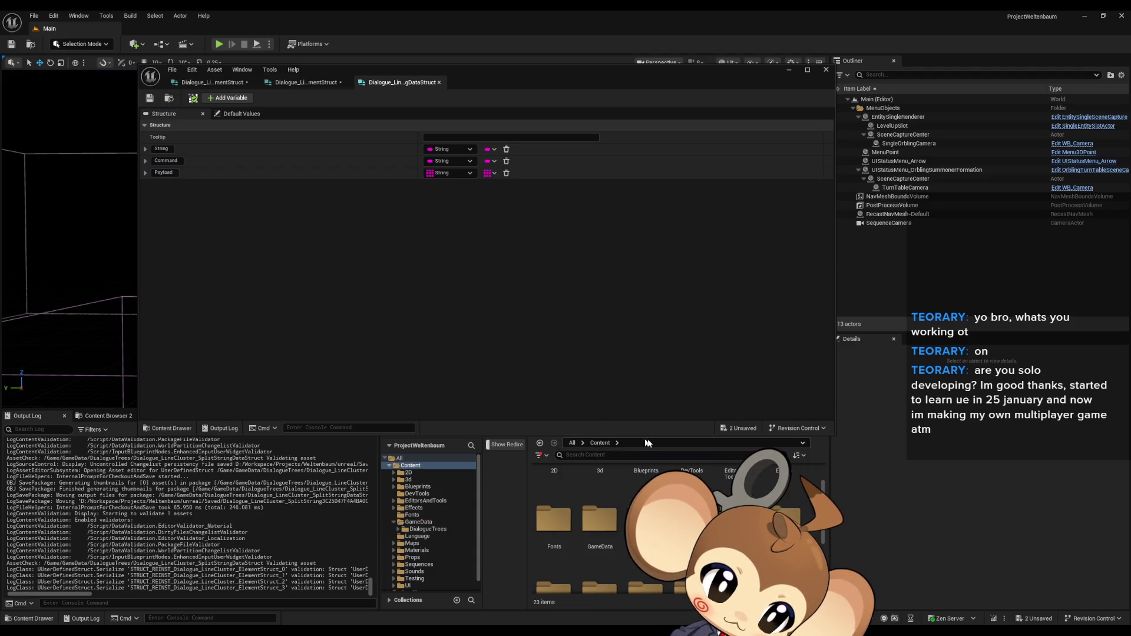
scroll(678, 519, down, 5)
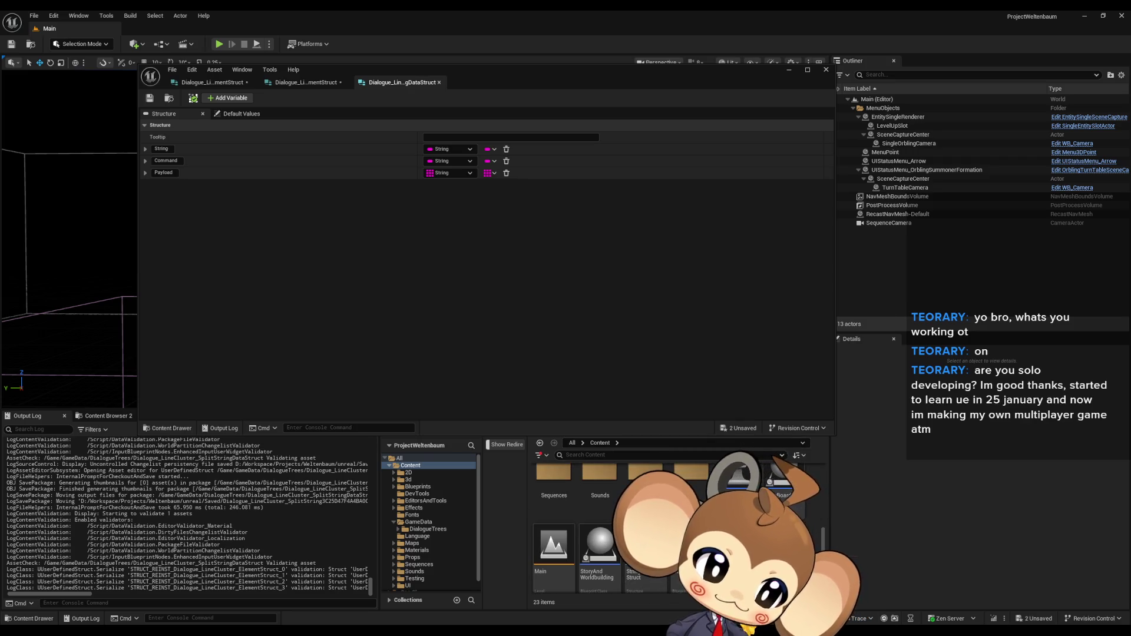
right_click(799, 472)
click(829, 268)
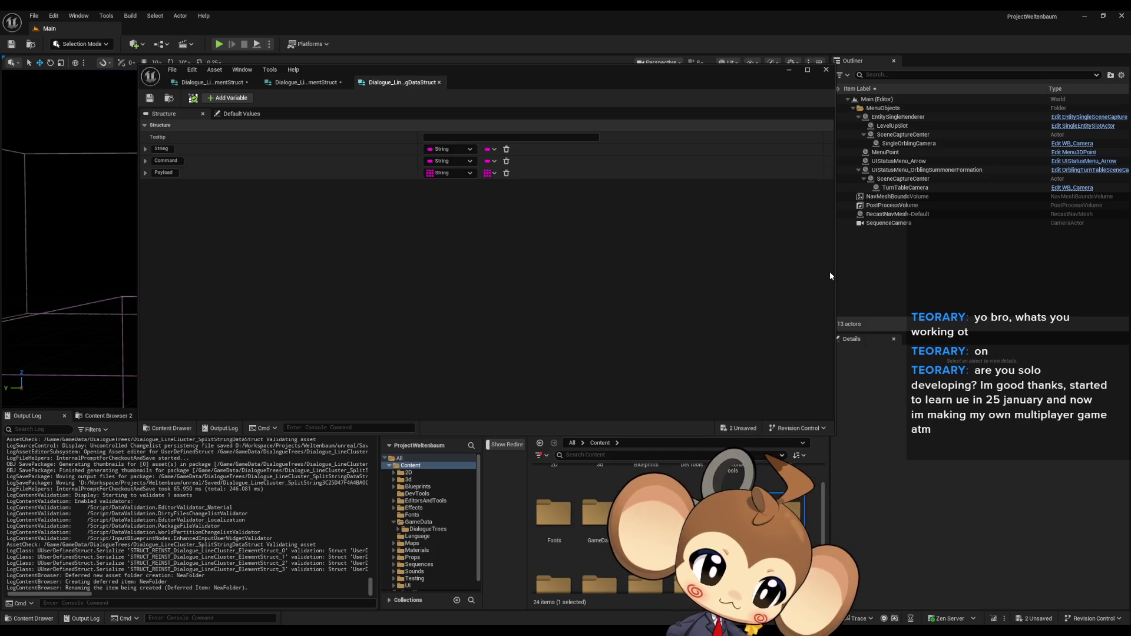
text(CommonStruct)
key(Return)
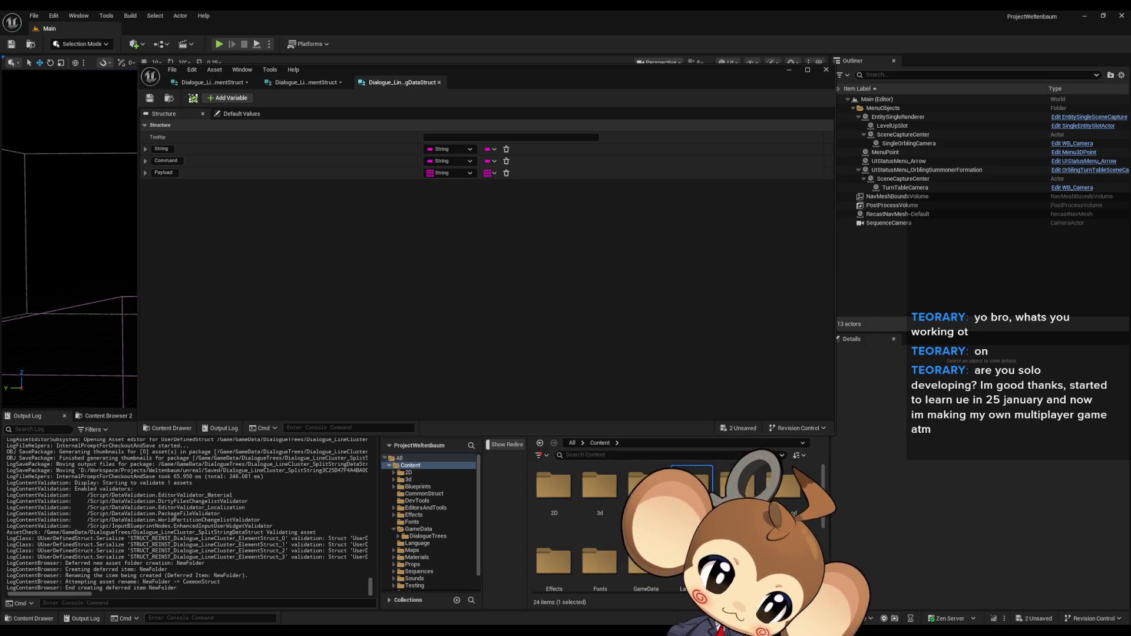
double_click(692, 487)
Step: Create a new Structure asset in CommonStruct named CommandPayloadStruct
right_click(585, 500)
mouse_move(630, 408)
mouse_move(636, 335)
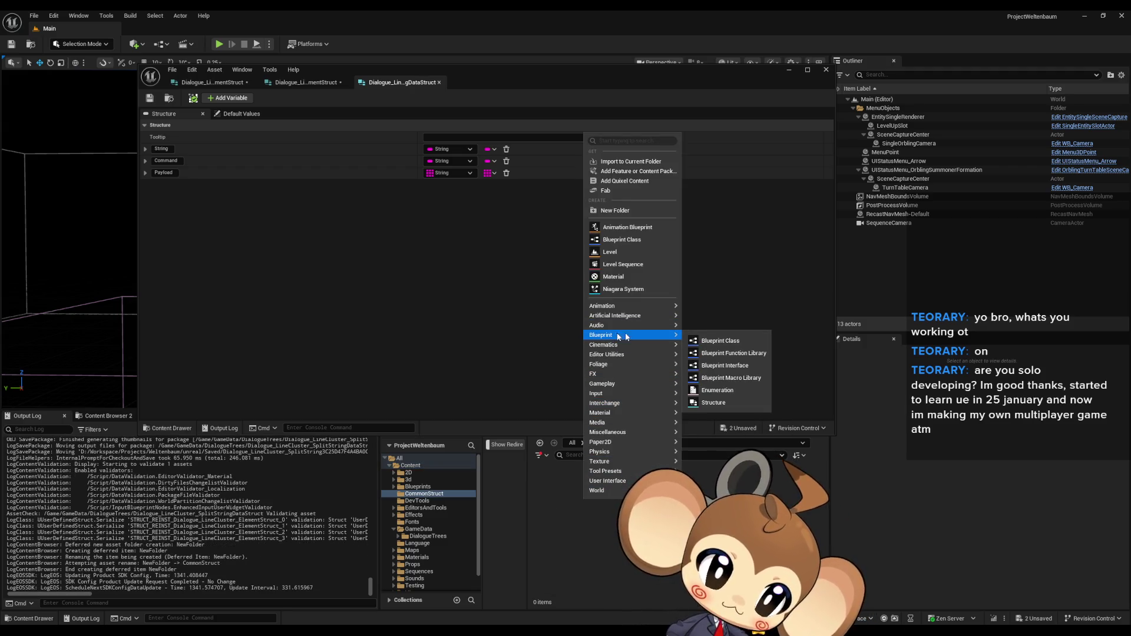
click(719, 402)
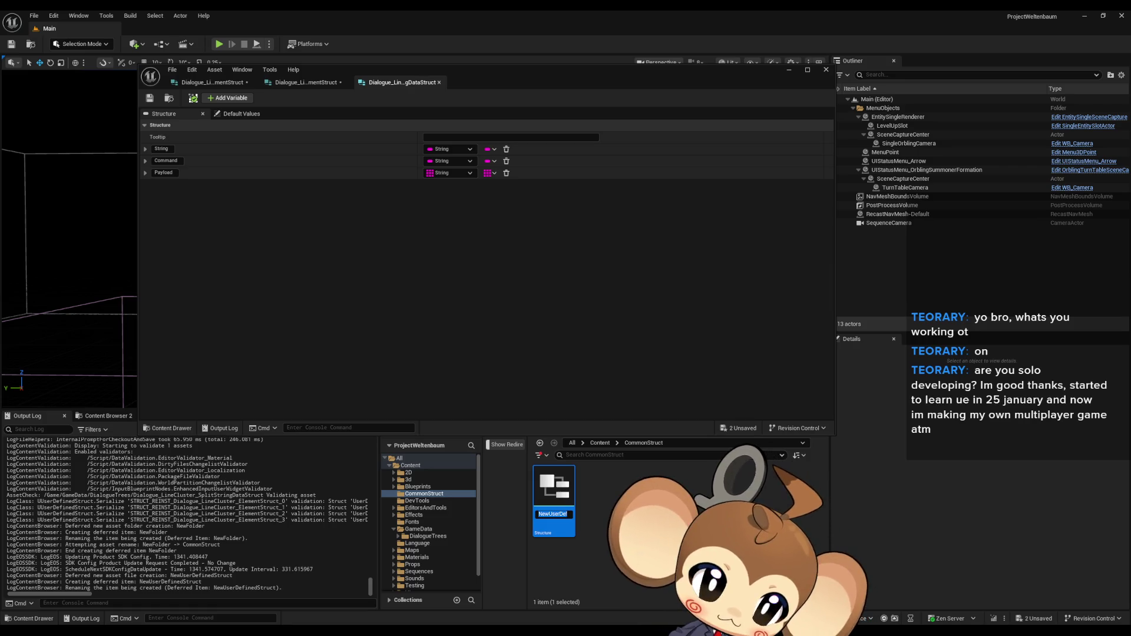
text(Comm)
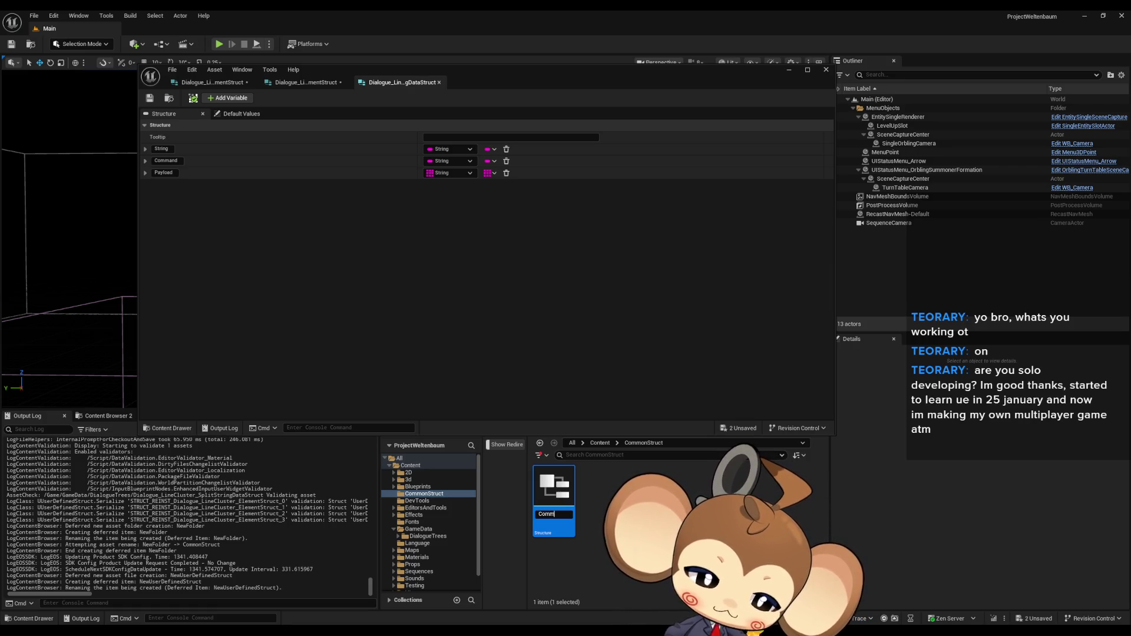
text(andPayloadSt)
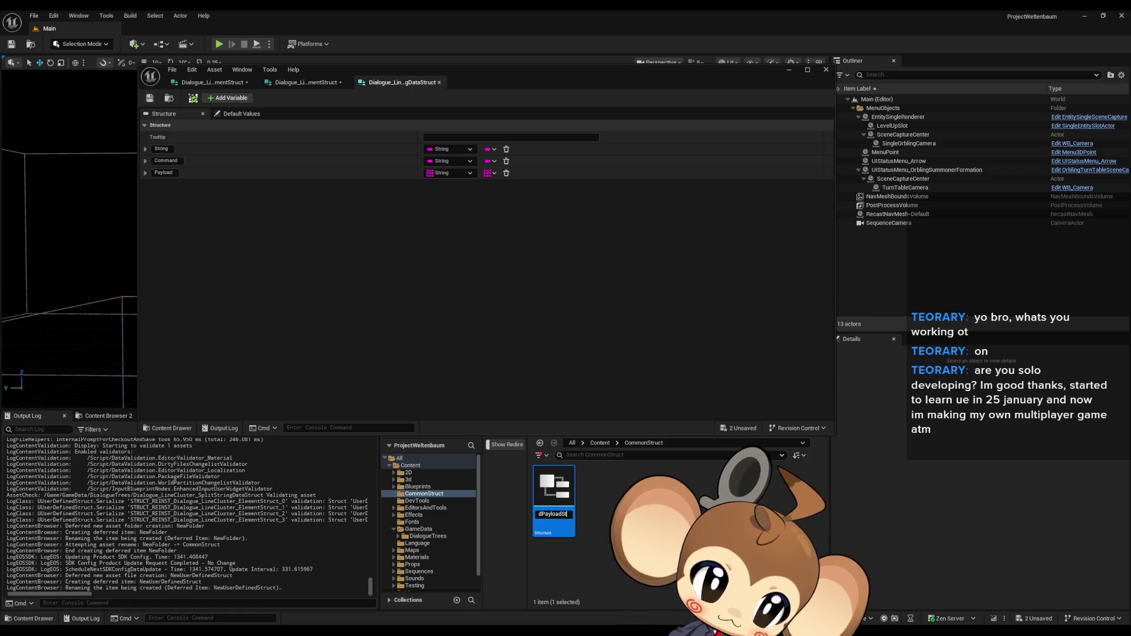
text(ruct)
key(Return)
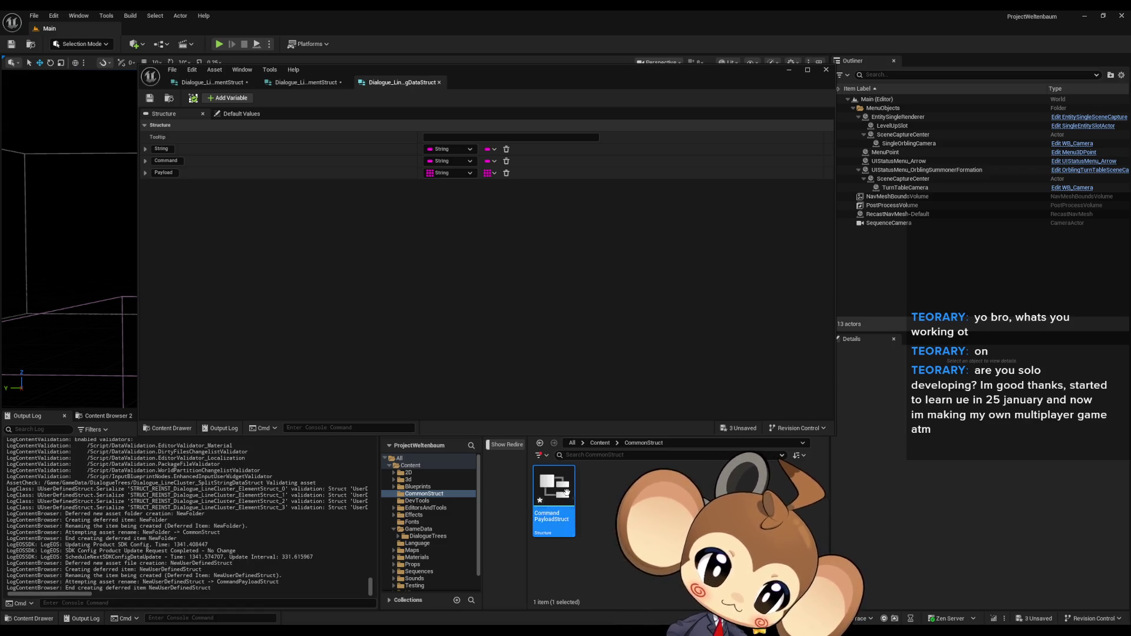
Step: In CommandPayloadStruct, make the first field a String named Command and add a second field
double_click(568, 497)
click(451, 149)
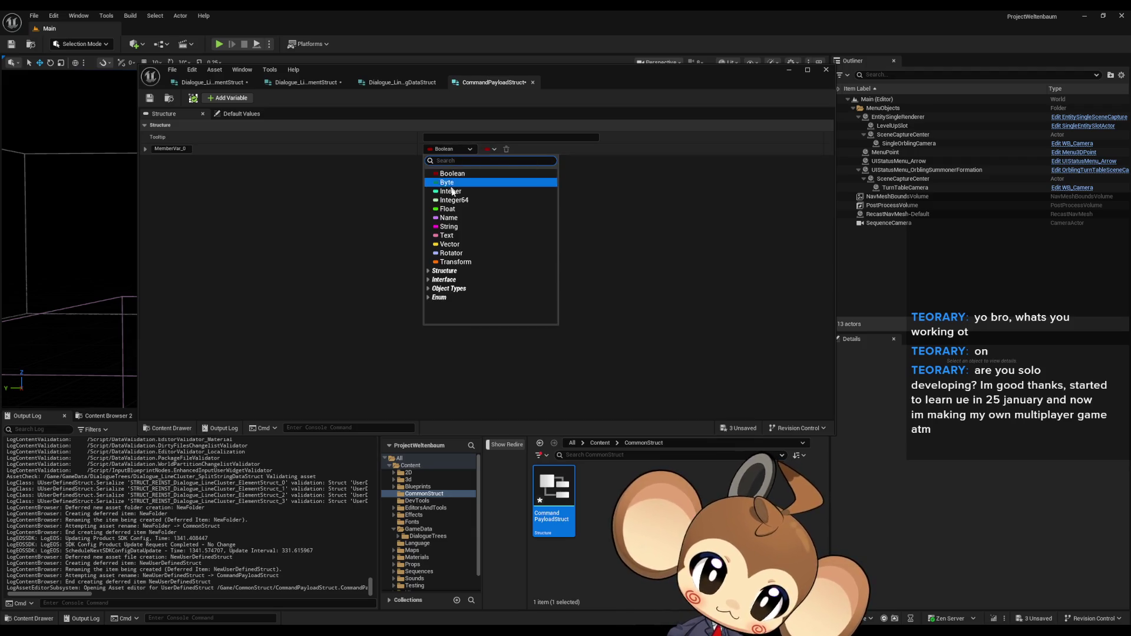
click(449, 227)
click(228, 97)
click(167, 149)
text(Command)
key(Return)
Step: Name the second field Payload, make it a string array, and save the struct
click(170, 160)
text(P)
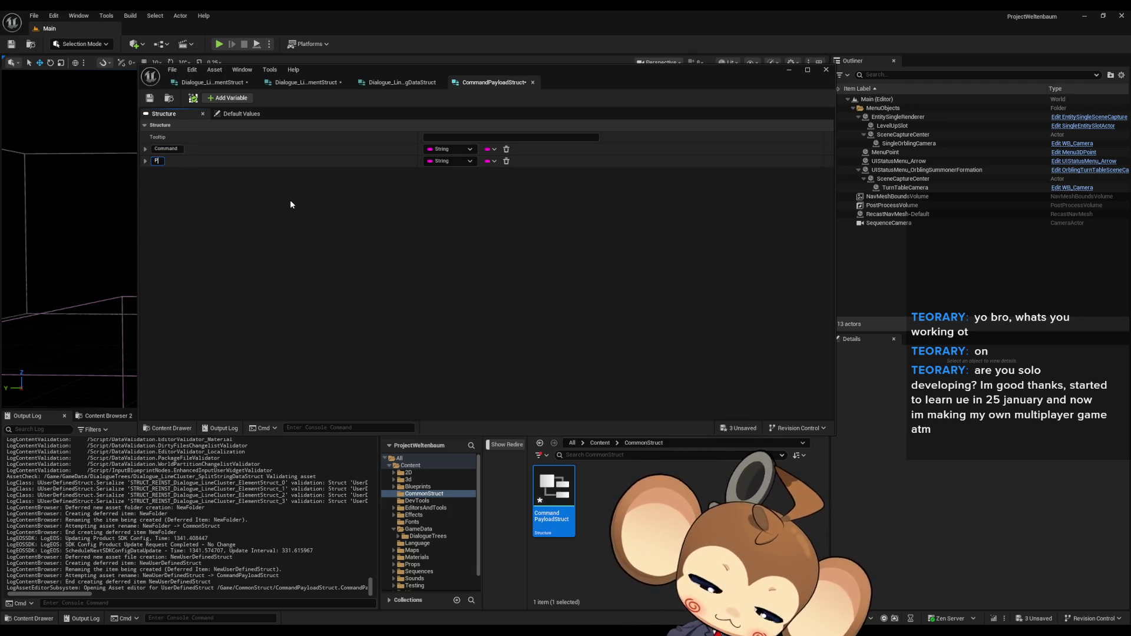
text(ayload)
click(490, 161)
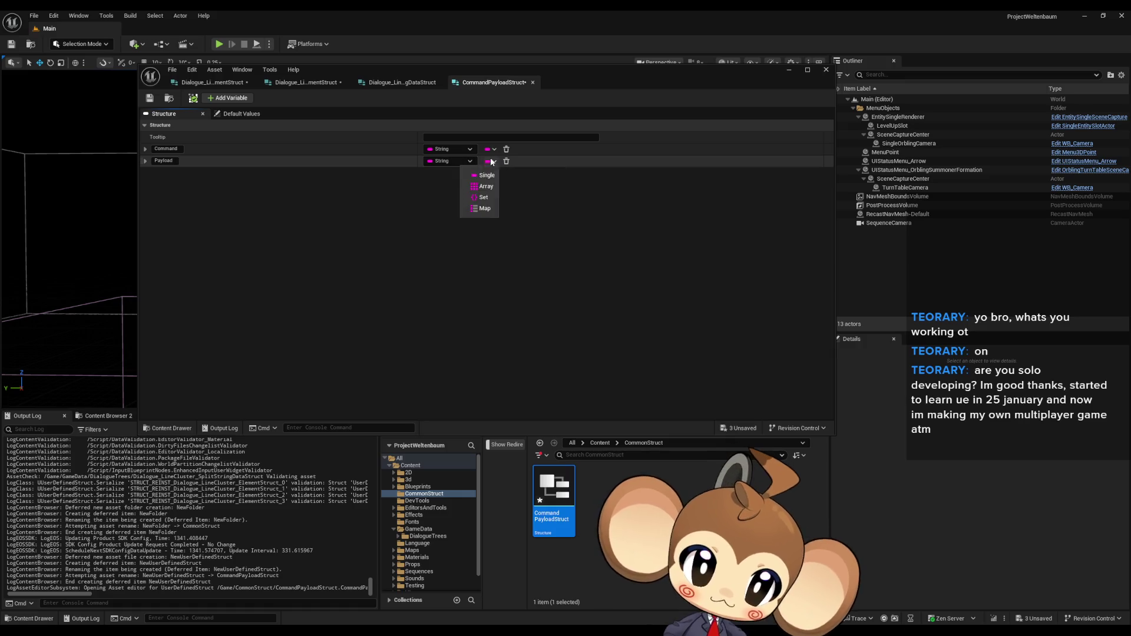
click(486, 187)
key(ctrl+s)
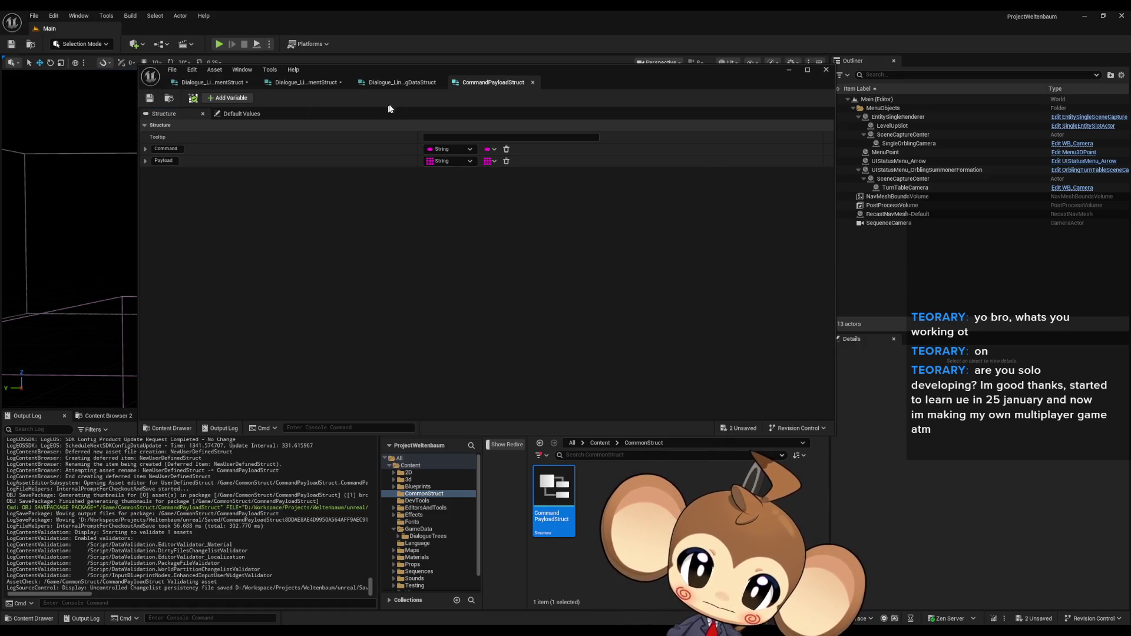
Step: Delete the redundant Command field from the split-string data struct
click(392, 83)
click(493, 161)
click(506, 161)
click(449, 161)
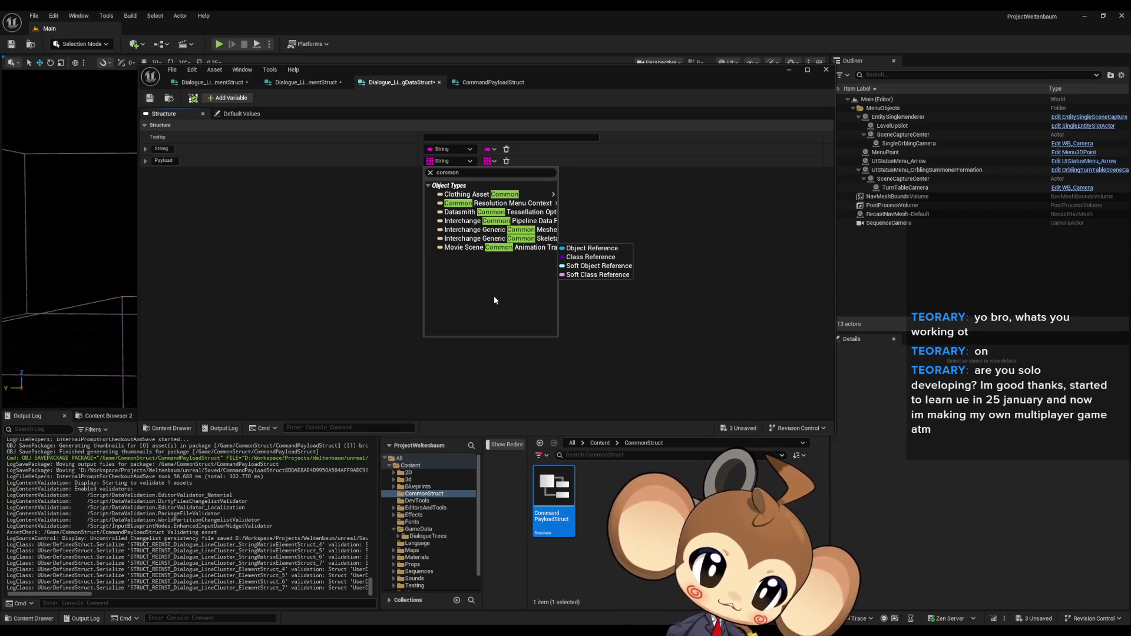
Step: Set the split-string struct's Payload type to Command Payload Struct and save it
click(467, 175)
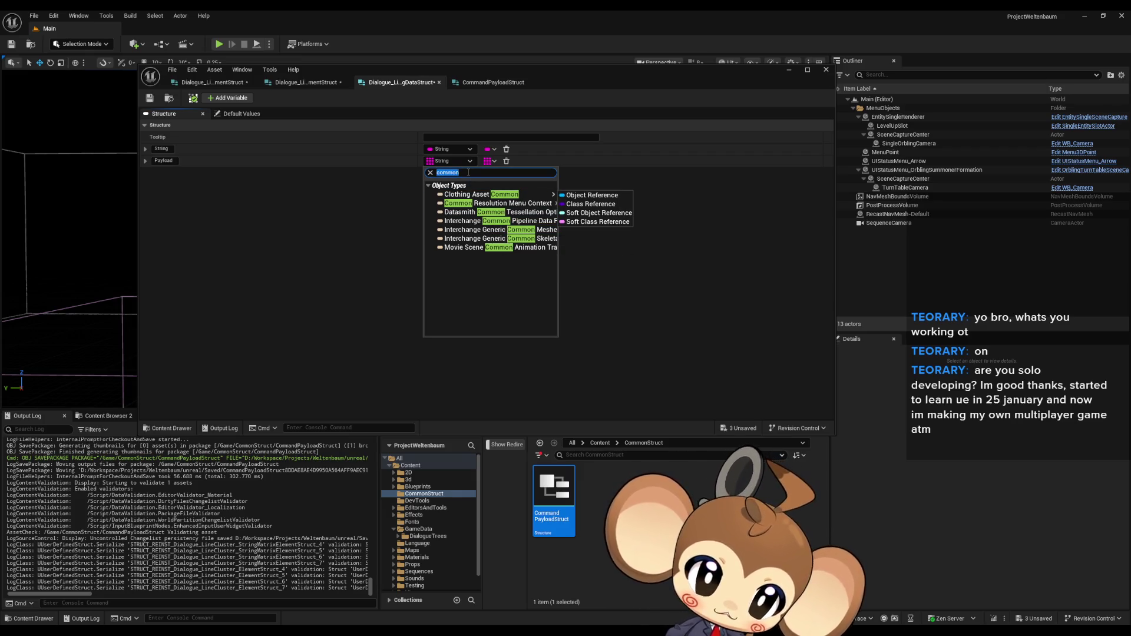
text(d payload)
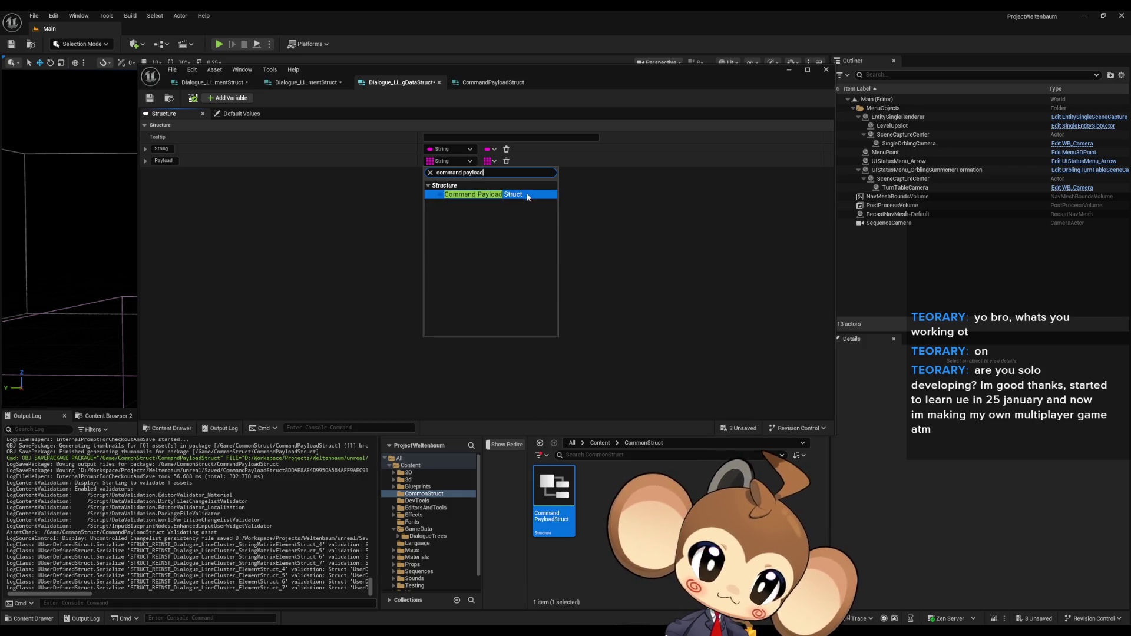
click(508, 193)
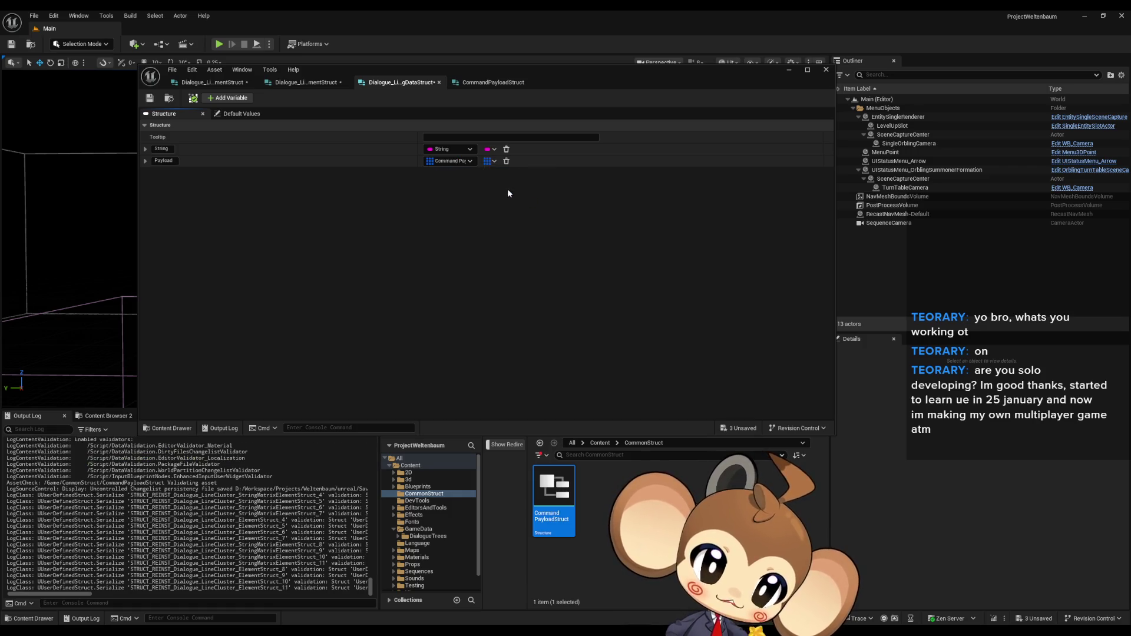
click(149, 98)
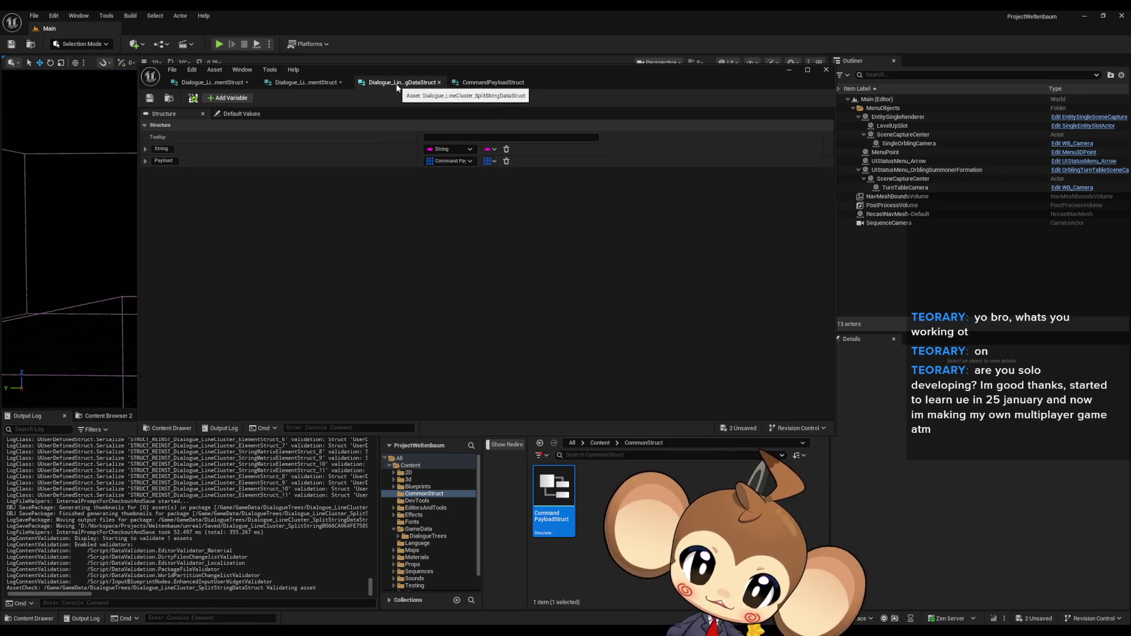
Step: Save CommandPayloadStruct, the split-string data struct and both element structs
click(465, 84)
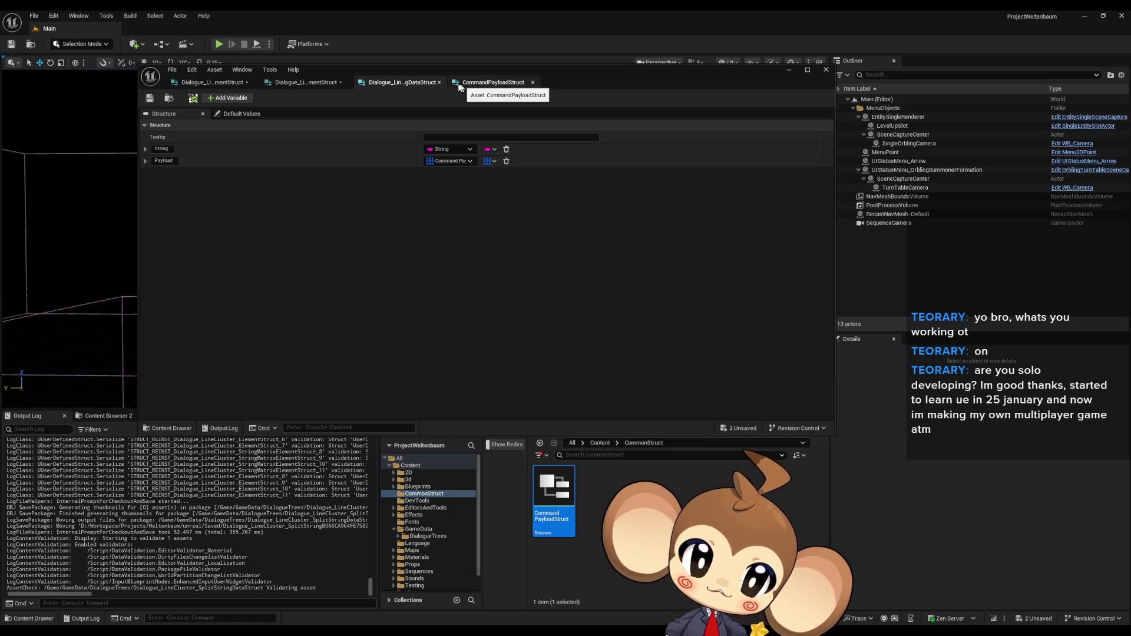
click(149, 98)
click(401, 83)
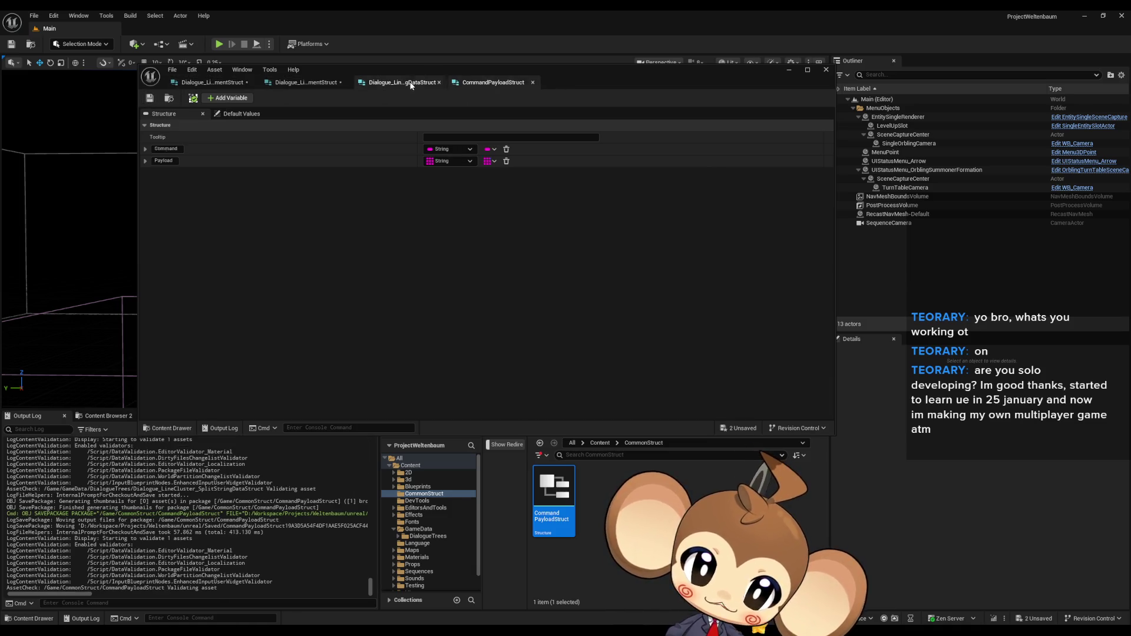
click(150, 98)
click(304, 82)
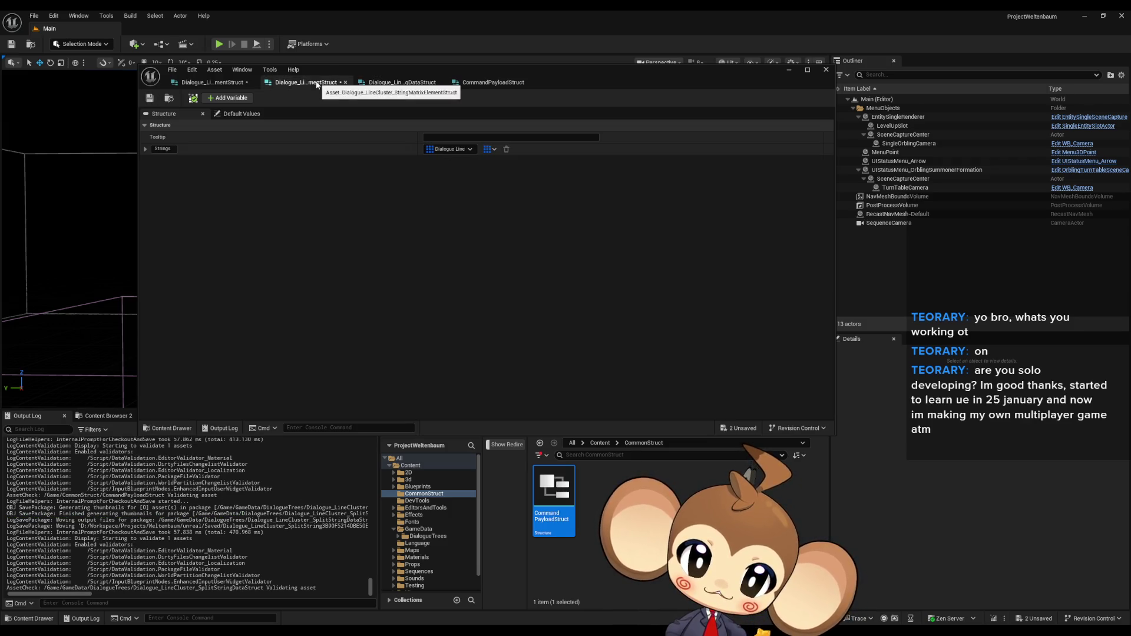
click(149, 98)
click(213, 82)
click(149, 98)
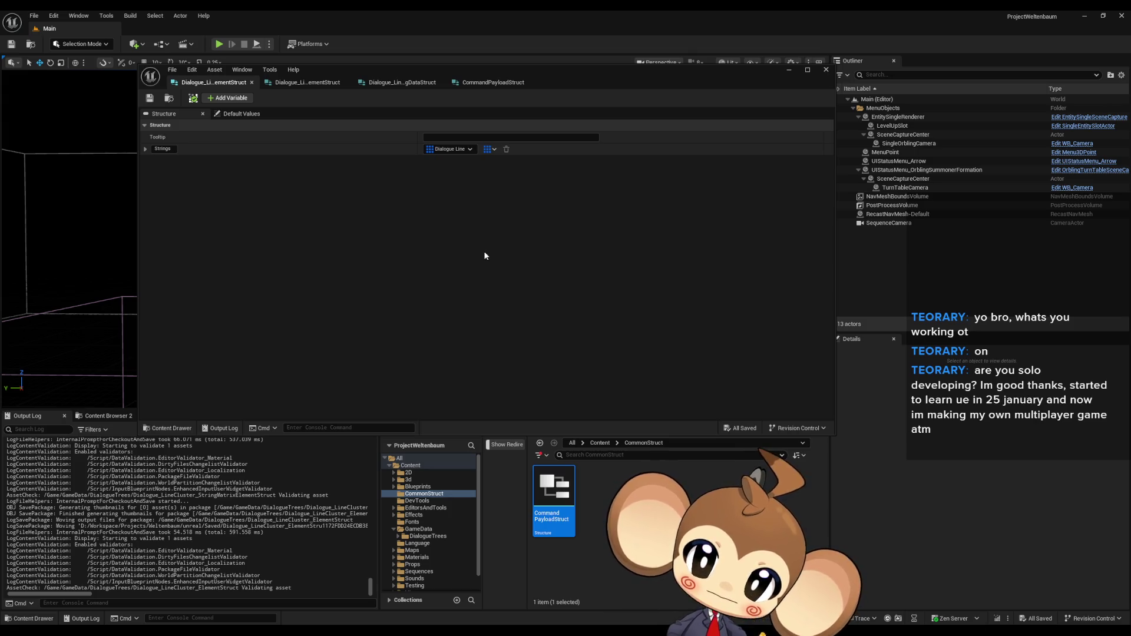
click(172, 157)
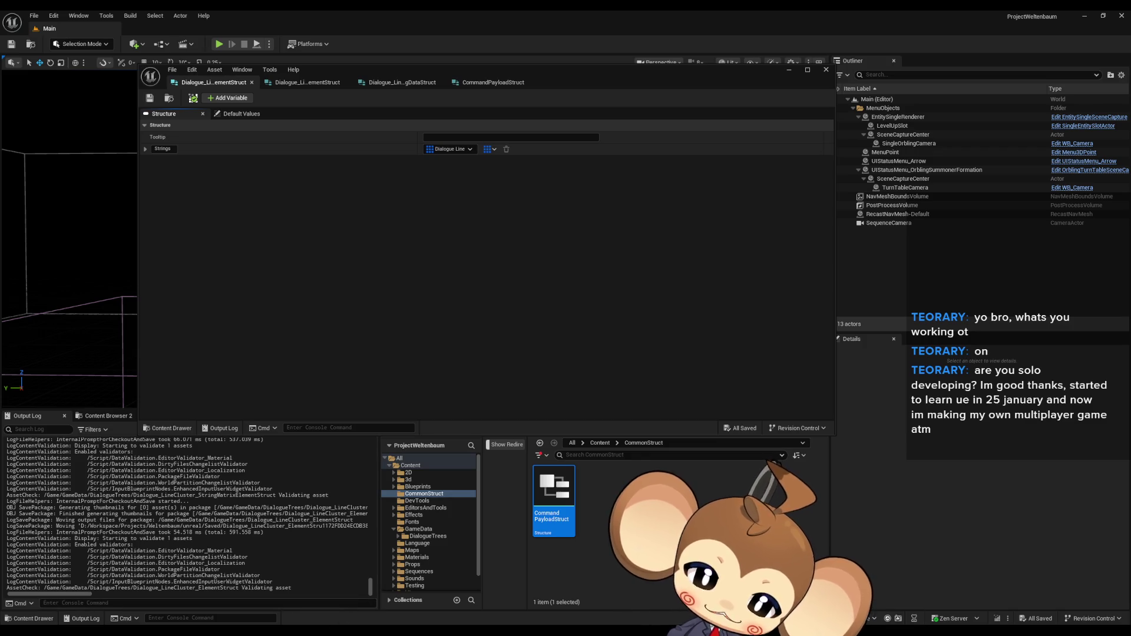
key(alt+Tab)
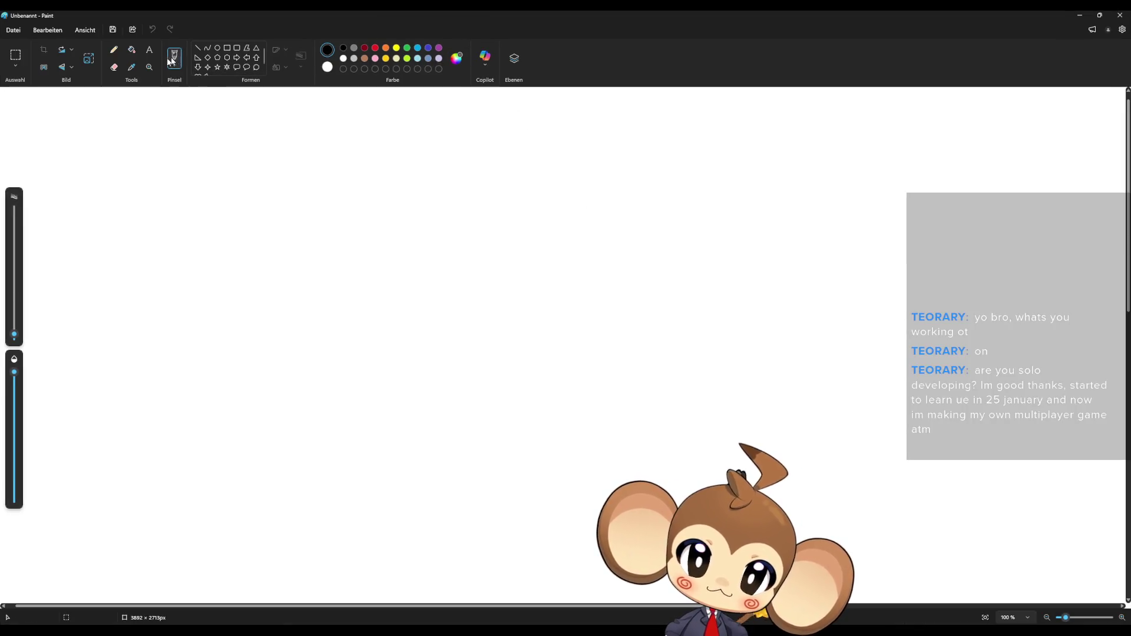
Step: Fill the Paint canvas black, pick the Pencil at 3px, and shrink Paint into a window
click(131, 49)
click(261, 126)
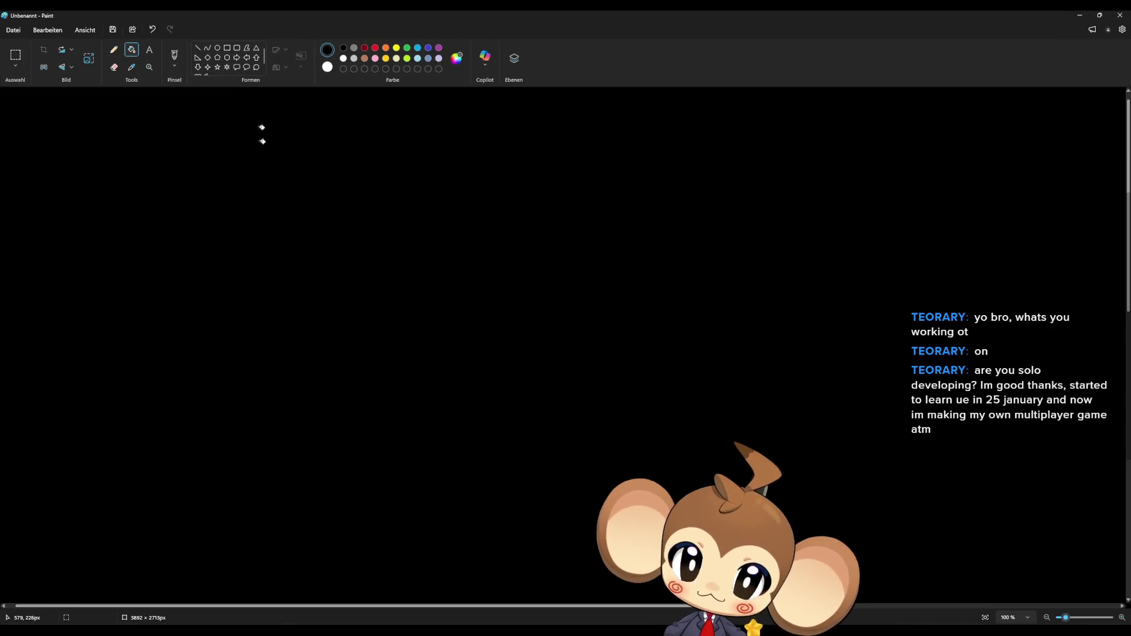
click(115, 51)
drag(15, 336, 15, 333)
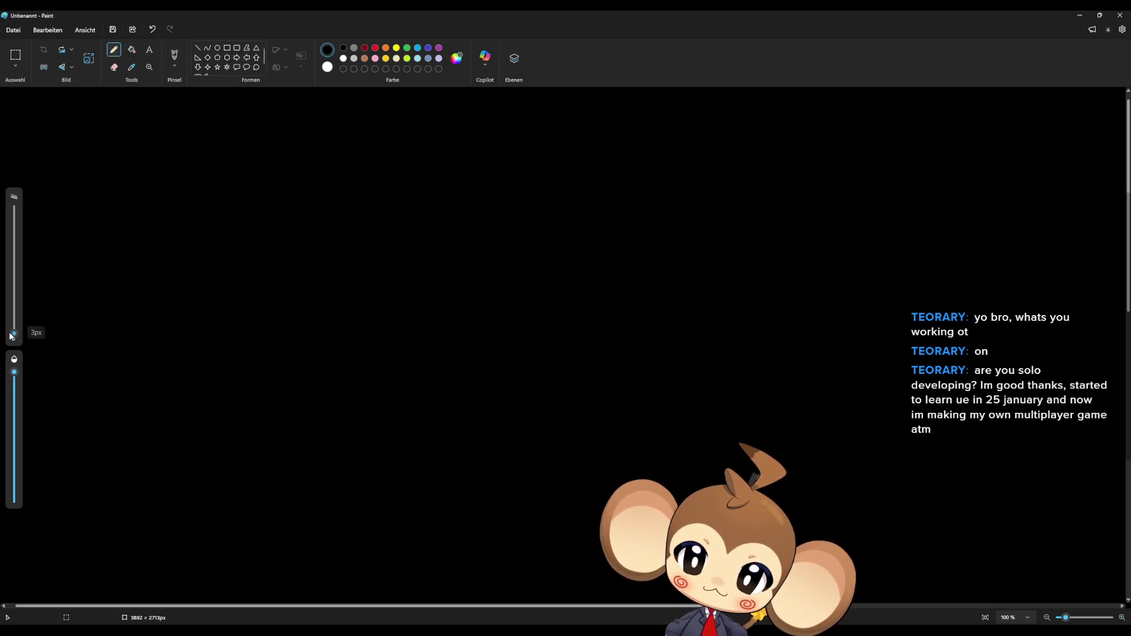
mouse_move(411, 9)
mouse_down()
mouse_move(425, 44)
mouse_move(827, 94)
mouse_move(521, 189)
mouse_move(472, 236)
mouse_move(560, 230)
mouse_up()
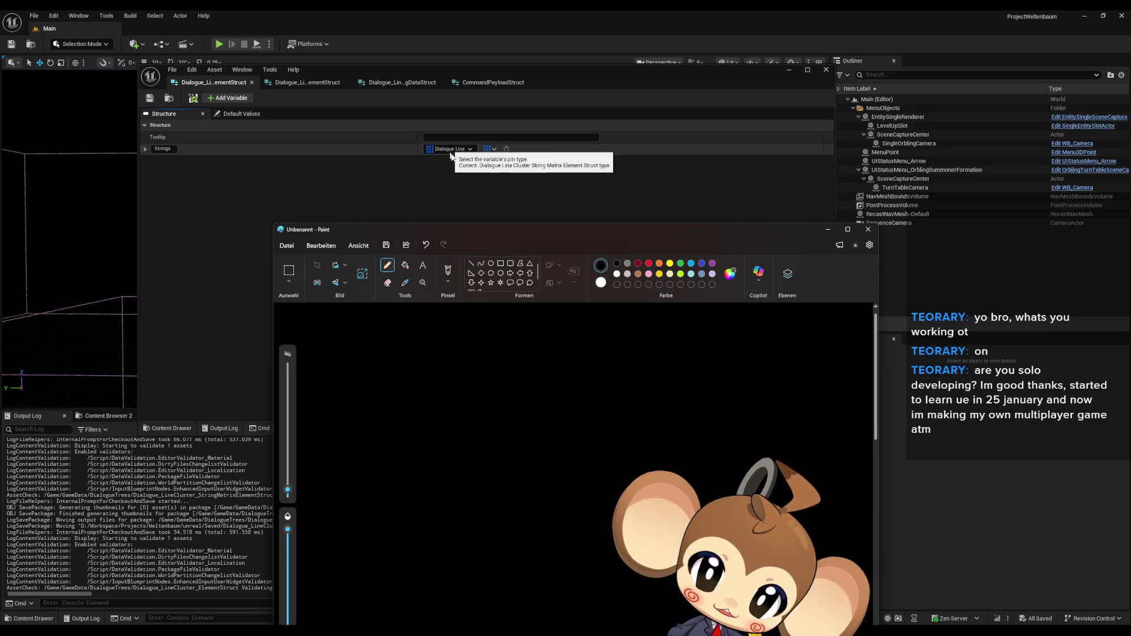
Step: Open the old dialogue line element struct backup from Content/GameData/DialogueTrees, then view the first element struct
mouse_move(354, 229)
mouse_down()
mouse_move(80, 5)
mouse_move(45, 18)
mouse_up()
click(621, 451)
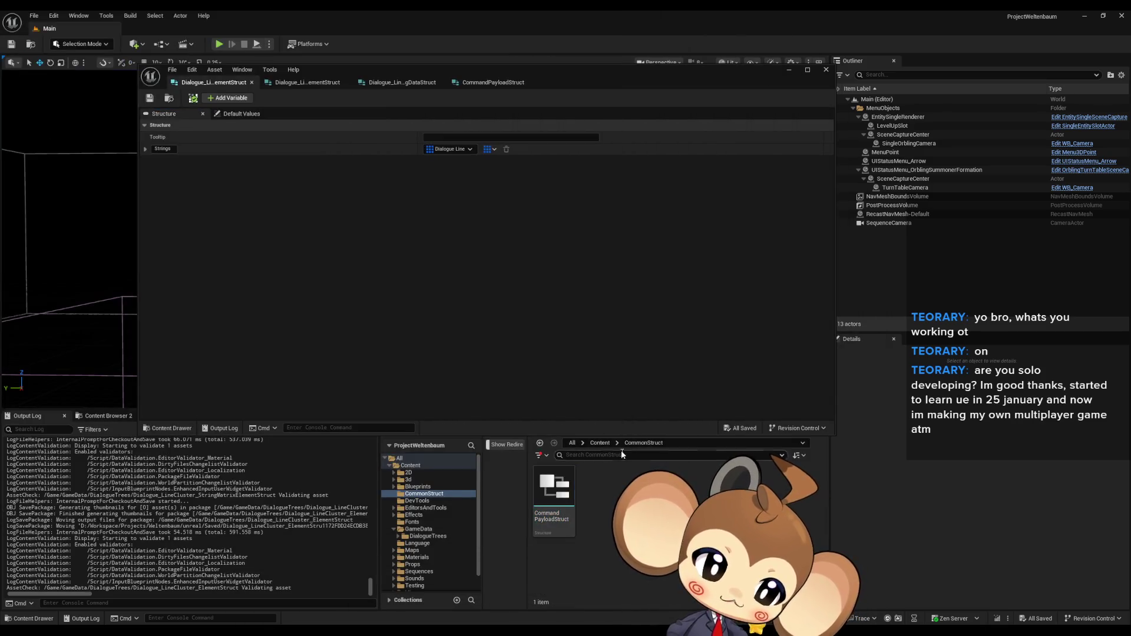
click(600, 442)
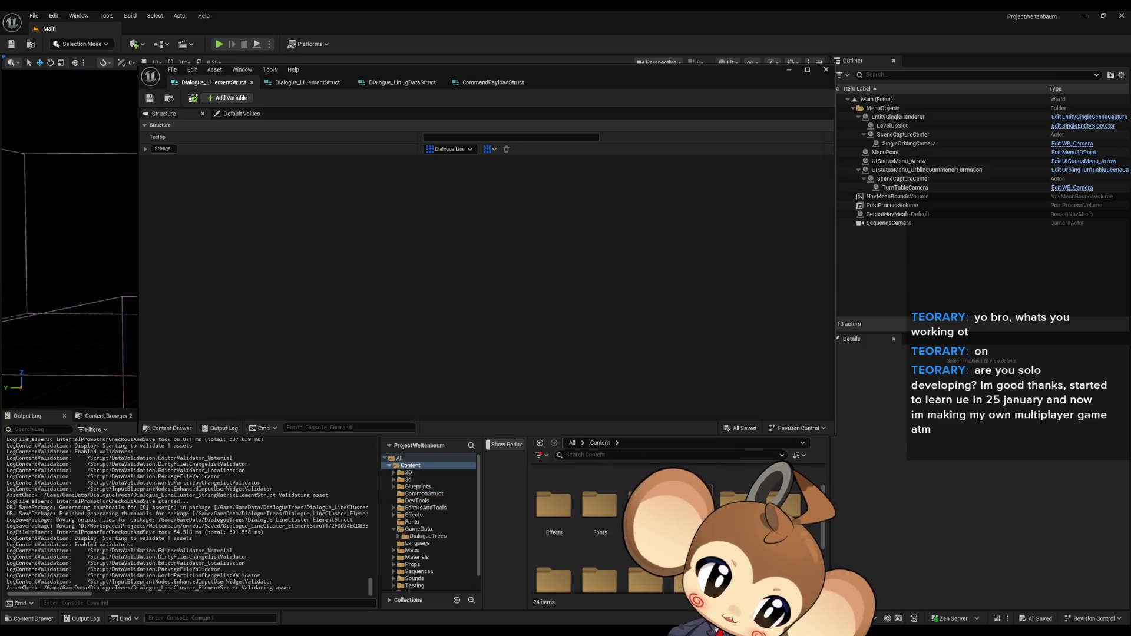
double_click(645, 503)
double_click(552, 503)
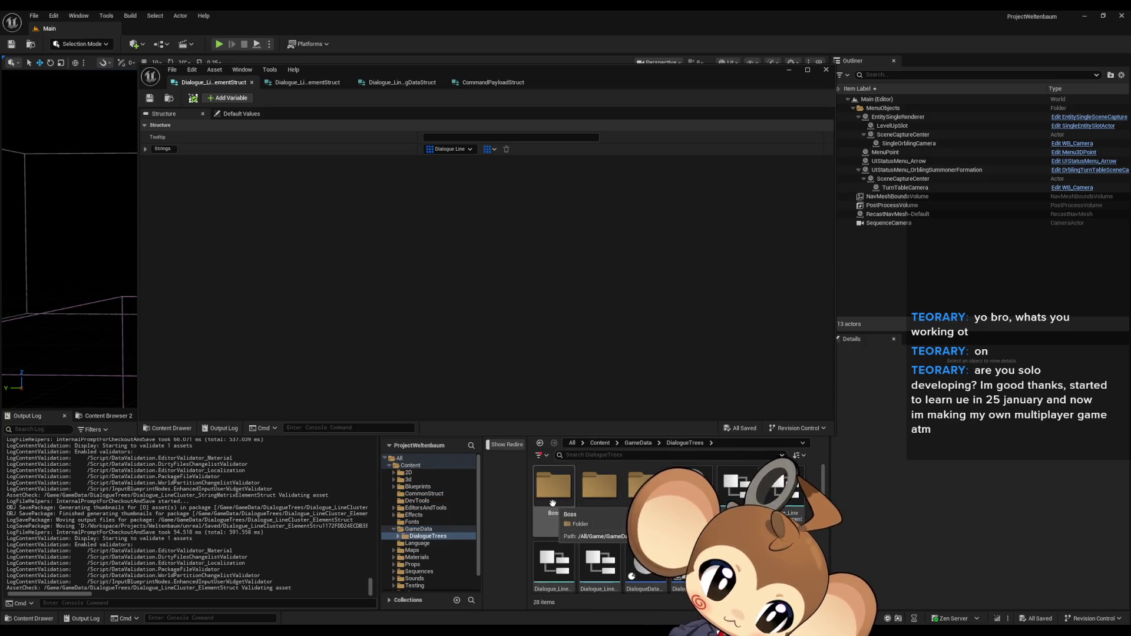
double_click(787, 495)
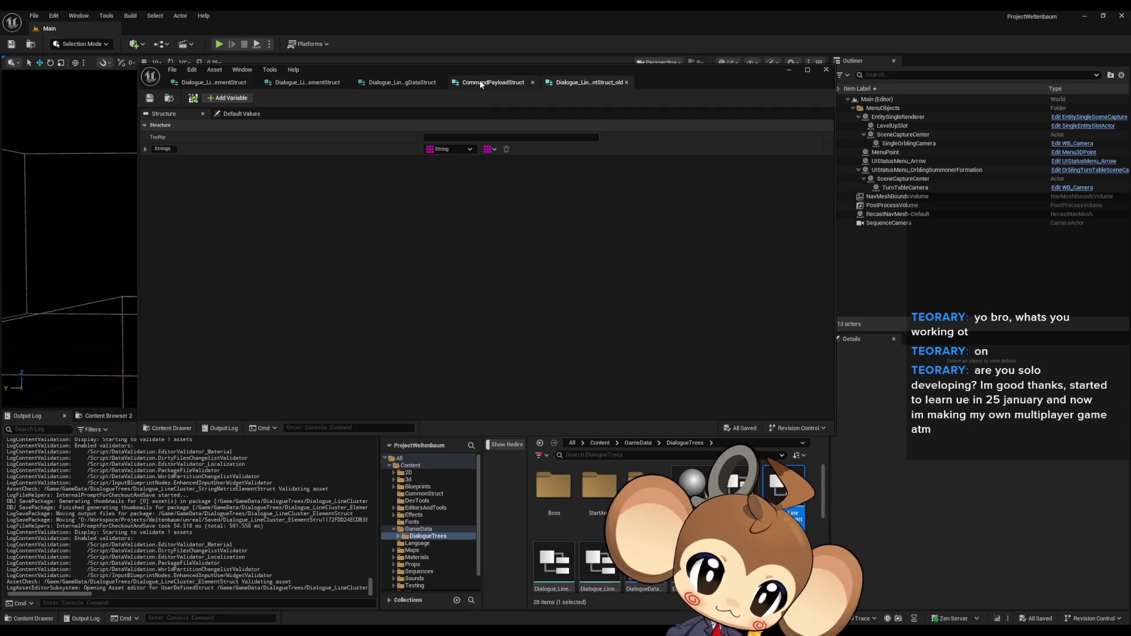
click(209, 81)
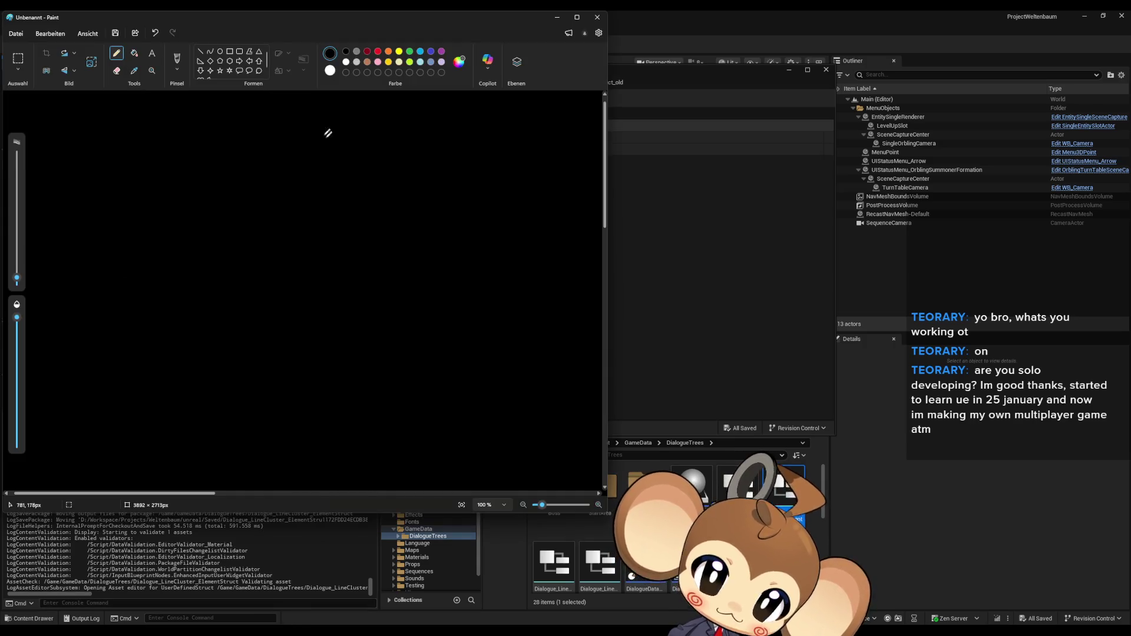
Step: Place the canvas over the editor and sketch seven stacked dialogue lines
mouse_move(360, 20)
mouse_down()
mouse_move(609, 79)
mouse_move(914, 94)
mouse_move(789, 87)
mouse_move(798, 90)
mouse_up()
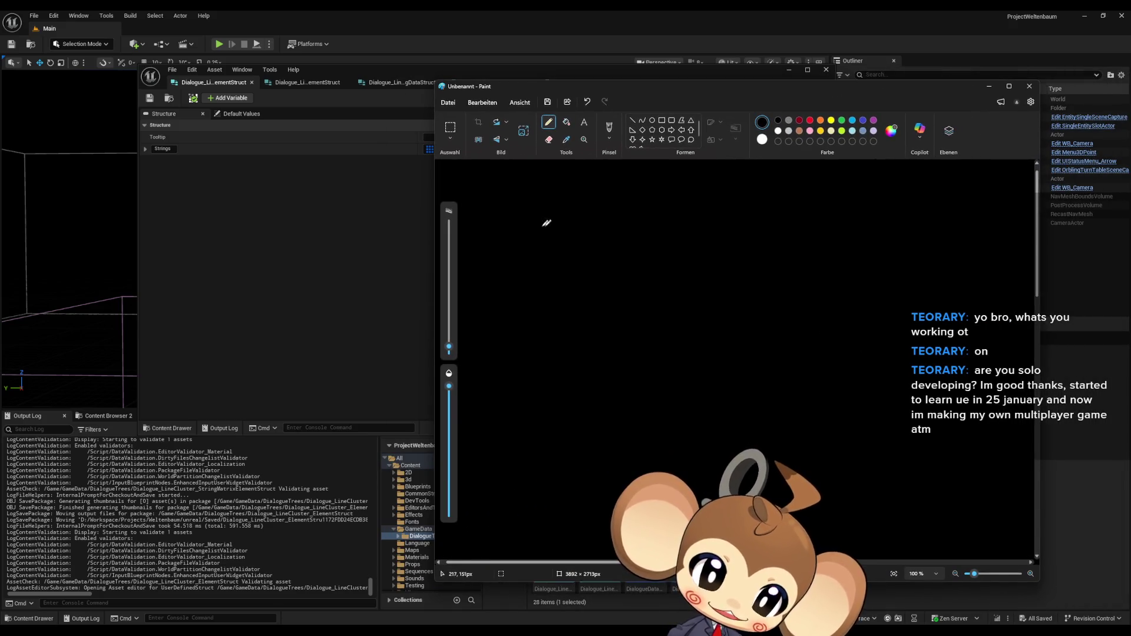
drag(488, 226, 610, 225)
drag(473, 260, 586, 253)
drag(476, 293, 600, 291)
drag(481, 328, 608, 331)
drag(491, 366, 620, 365)
drag(472, 409, 623, 416)
drag(479, 452, 636, 476)
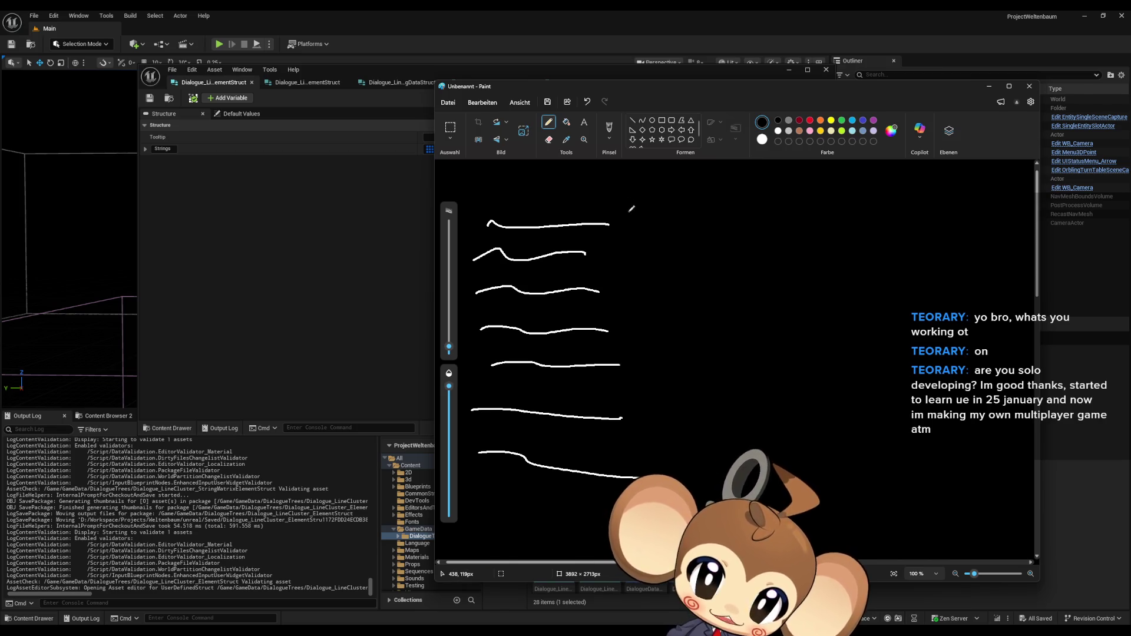
Step: Bracket the lines into three clusters linked to indices 0, 1 and 2 with tally marks
mouse_move(618, 201)
mouse_down()
mouse_move(634, 213)
mouse_move(624, 254)
mouse_move(650, 270)
mouse_move(611, 308)
mouse_move(665, 376)
mouse_move(656, 432)
mouse_up()
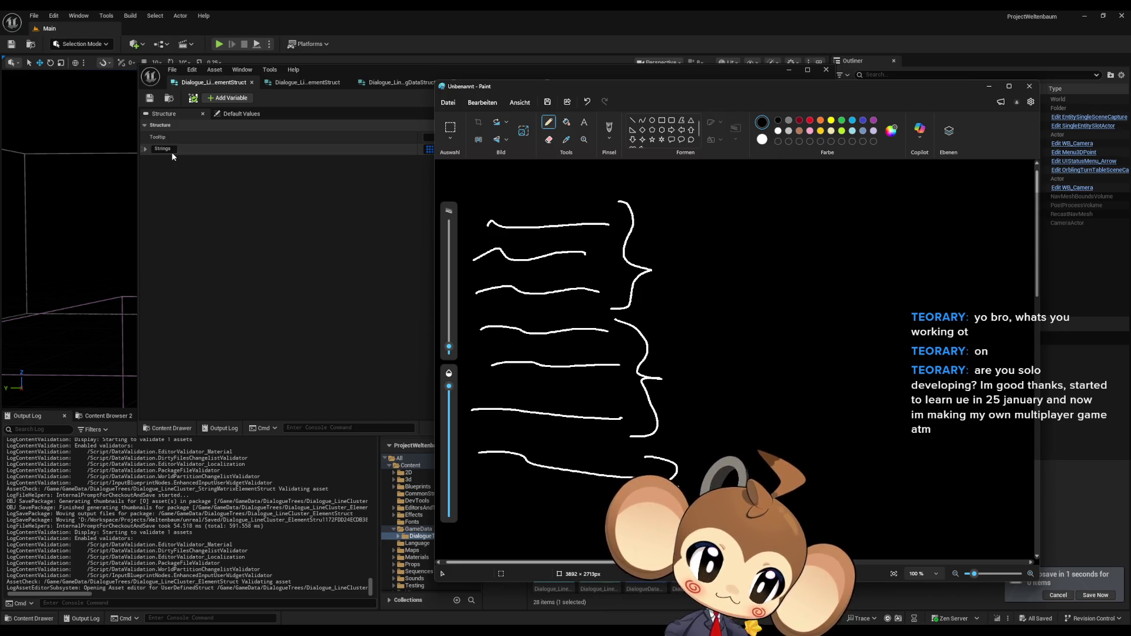
drag(666, 267, 745, 212)
drag(673, 375, 767, 230)
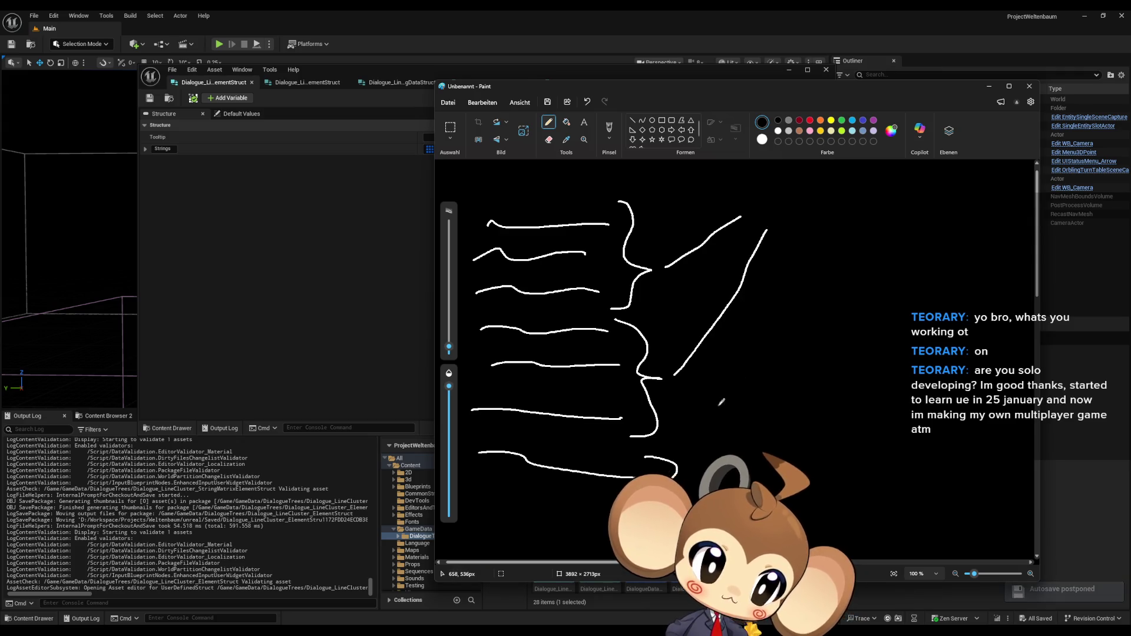
drag(688, 468, 797, 234)
mouse_move(744, 196)
mouse_down()
mouse_move(739, 204)
mouse_move(766, 212)
mouse_move(797, 205)
mouse_move(788, 217)
mouse_move(819, 227)
mouse_up()
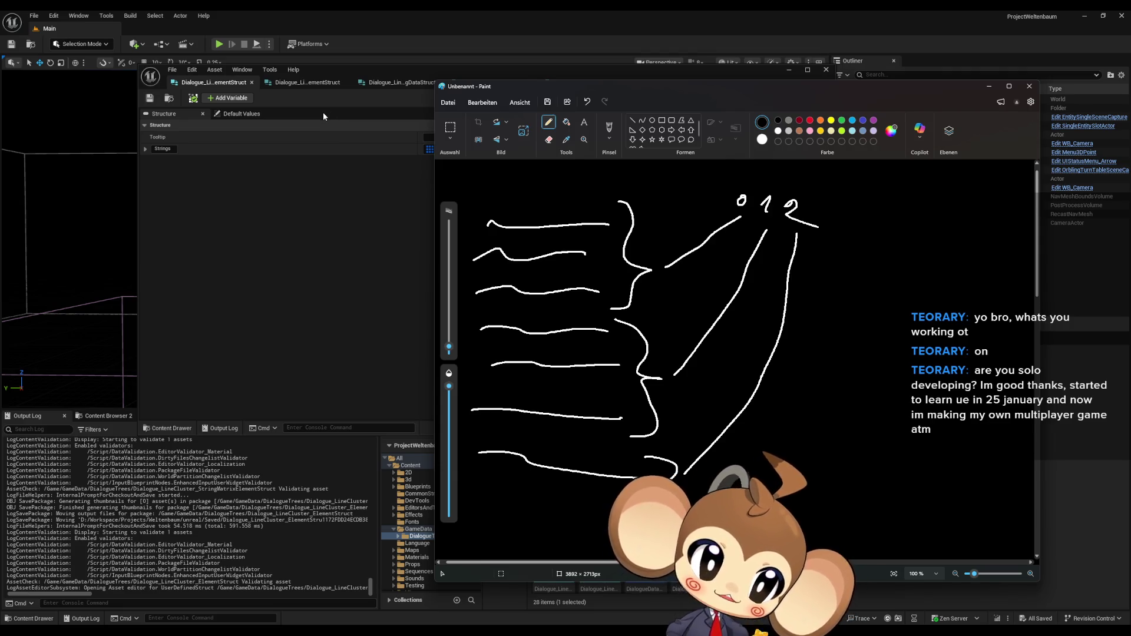
drag(724, 175, 731, 185)
mouse_move(737, 175)
mouse_down()
mouse_move(736, 185)
mouse_move(802, 190)
mouse_up()
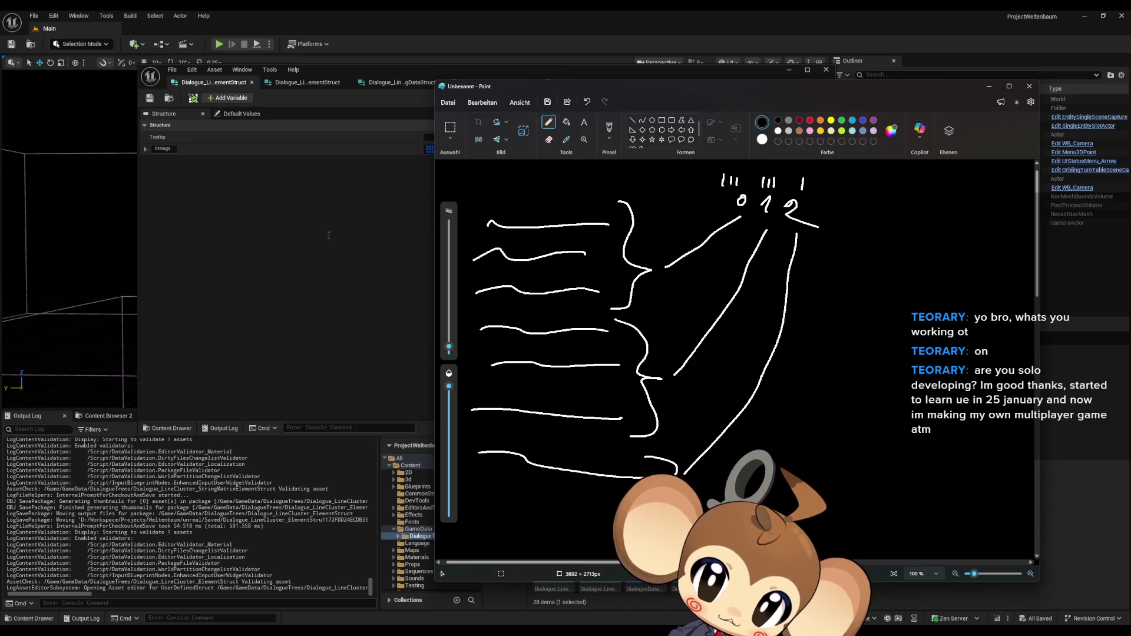
Step: Return to Unreal and bring the first element struct to the front
click(329, 235)
click(293, 86)
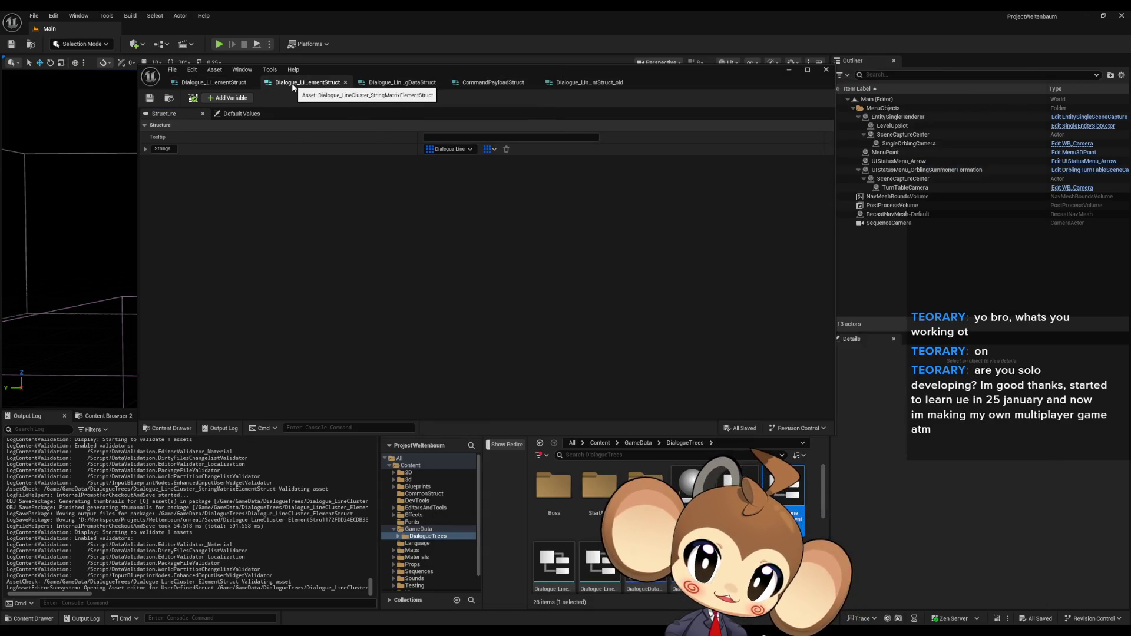
click(215, 82)
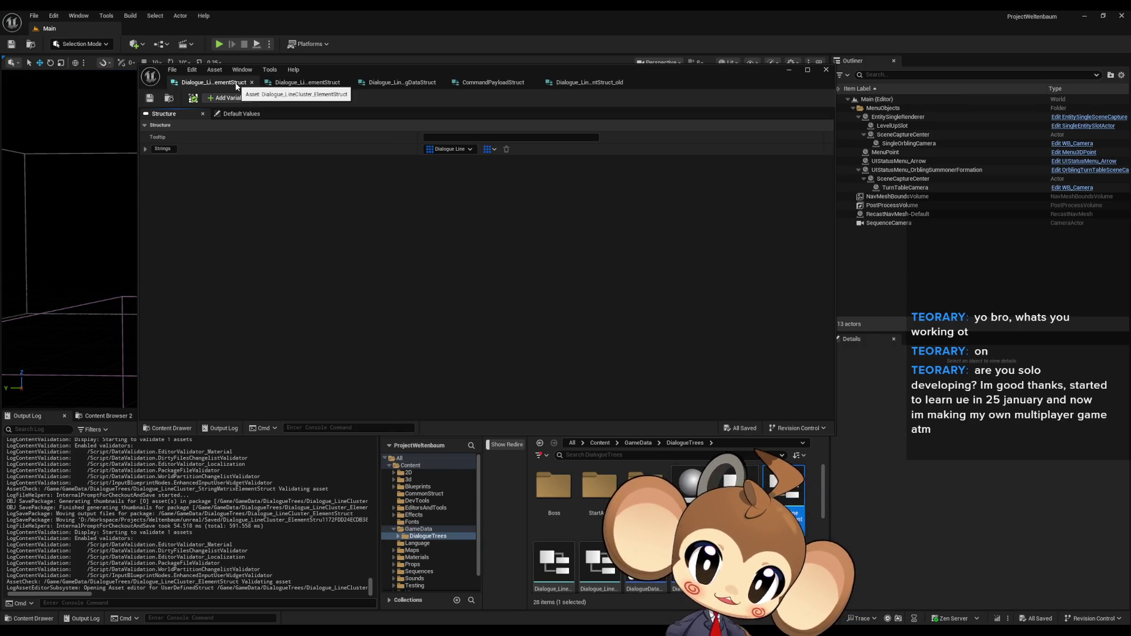
Step: Compare the first element, string-matrix and split-string data structs, then bring the sketch back
click(289, 85)
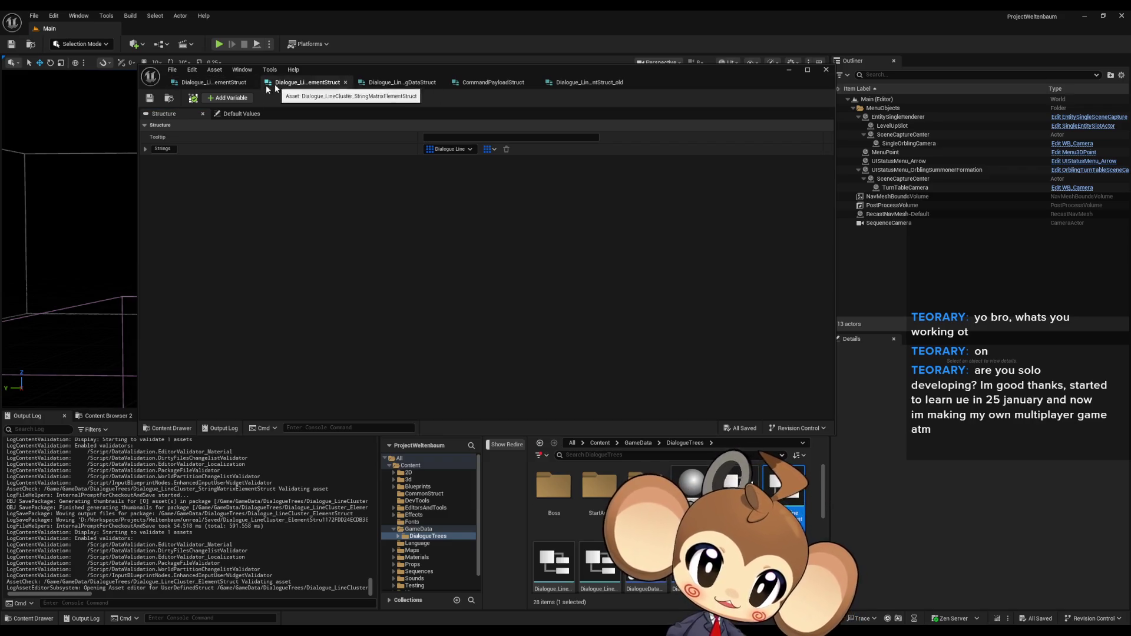
click(225, 84)
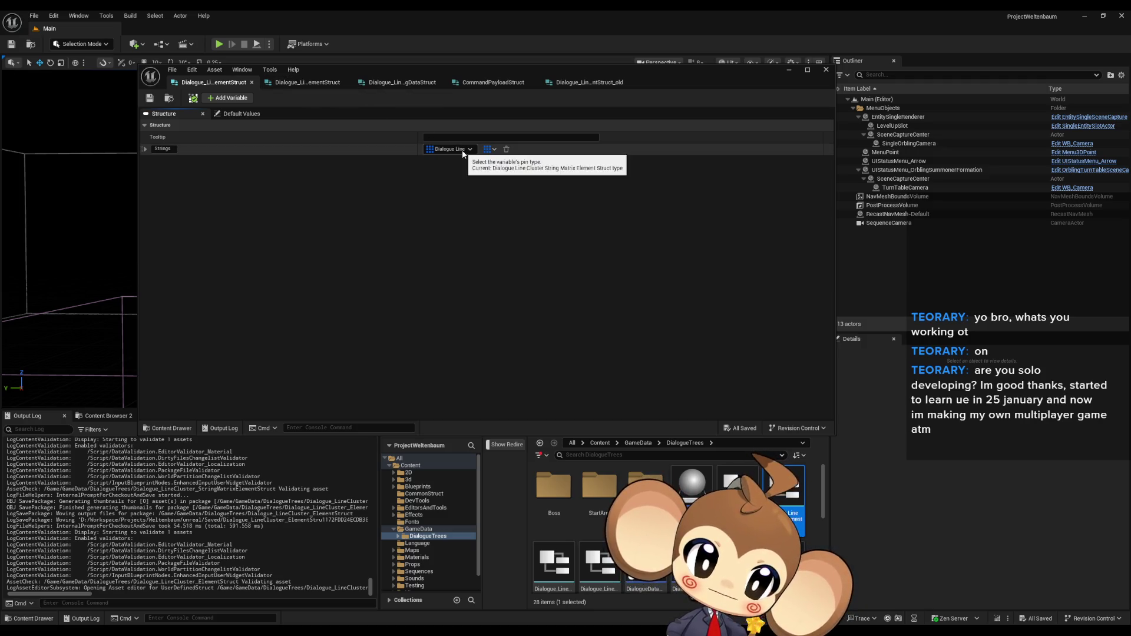
click(309, 83)
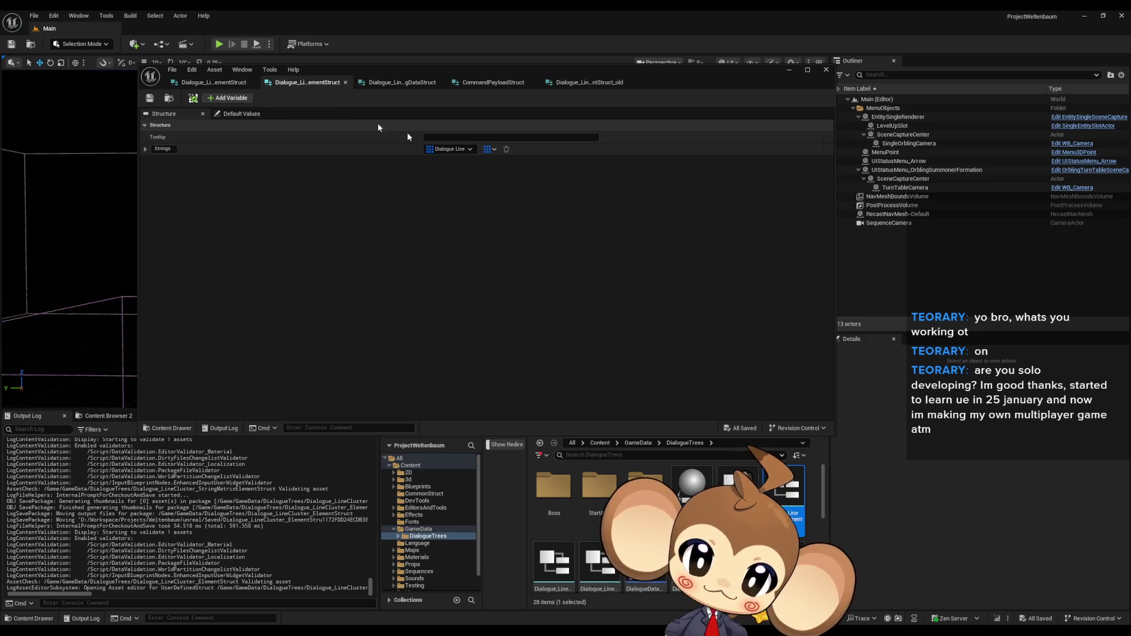
click(412, 82)
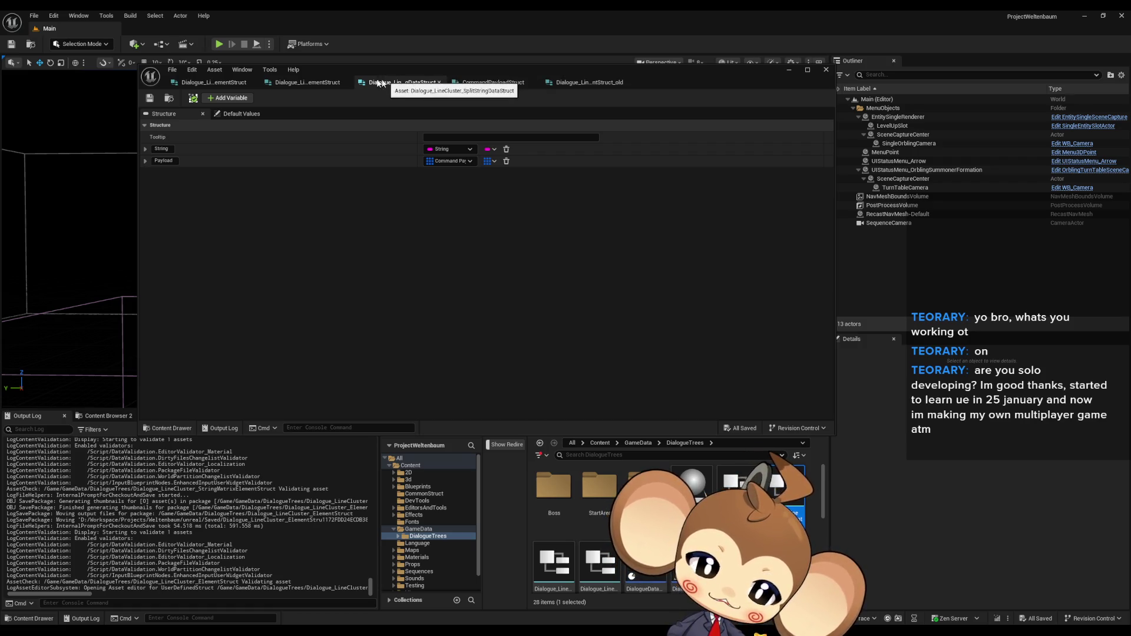
click(311, 82)
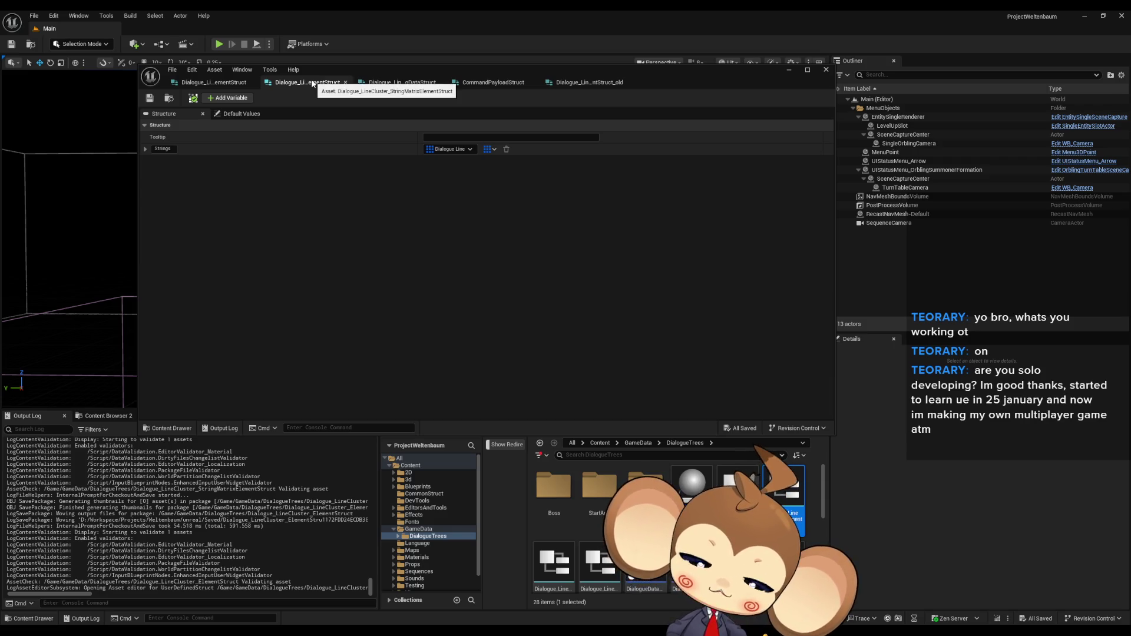
click(213, 82)
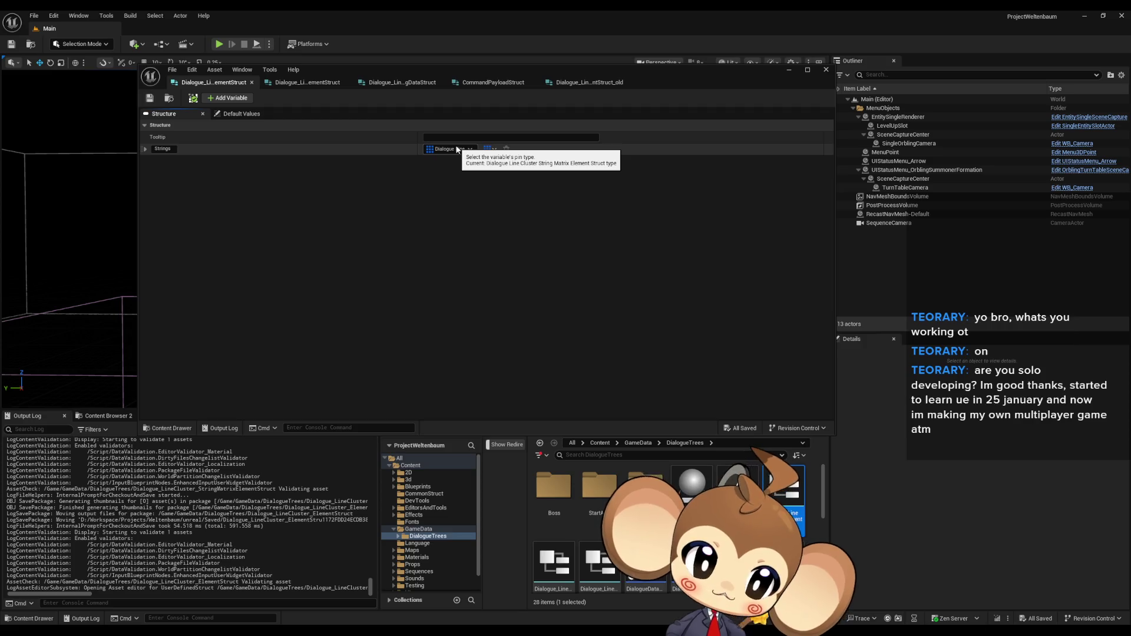
click(318, 83)
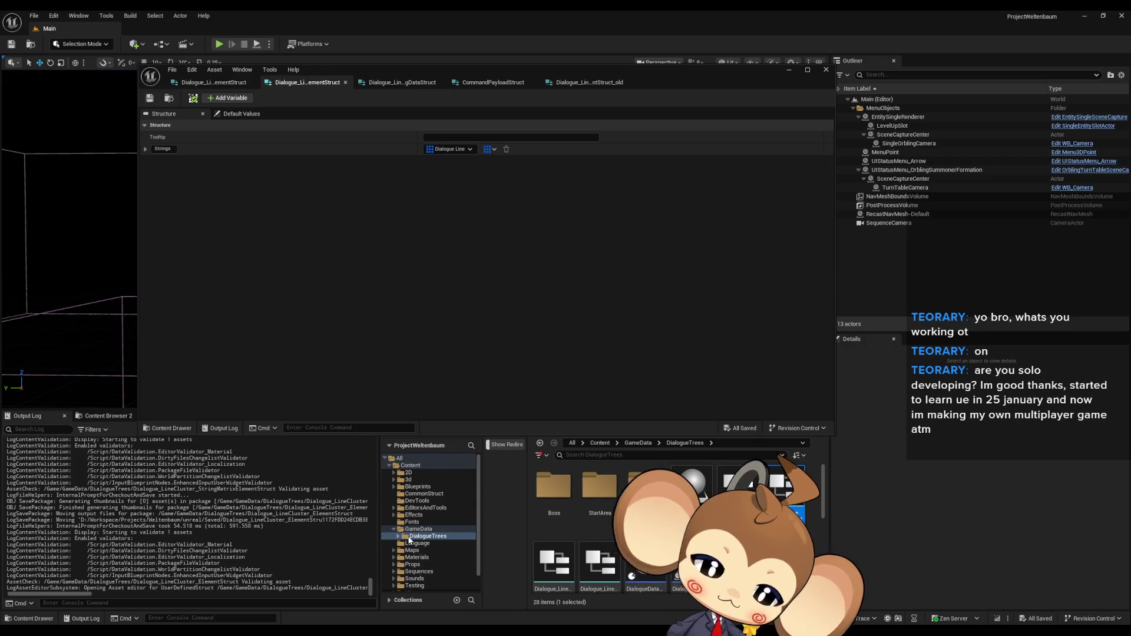
key(alt+Tab)
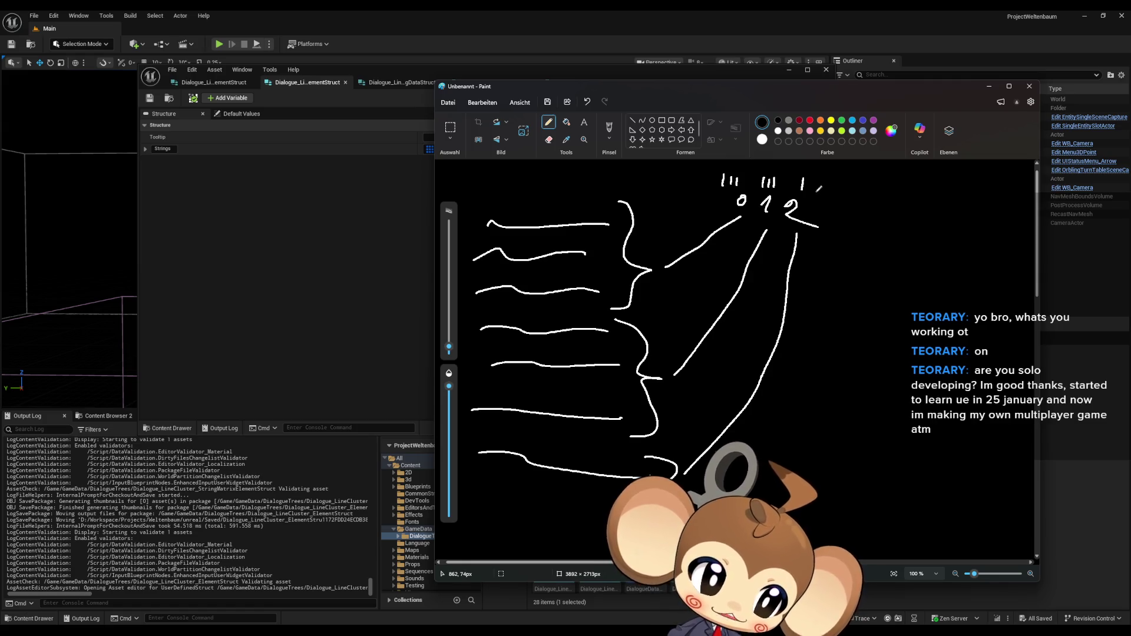
Step: Extend the Paint sketch with a rightward line, a horizontal connector, a vertical divider and an up arrow
drag(813, 189, 886, 235)
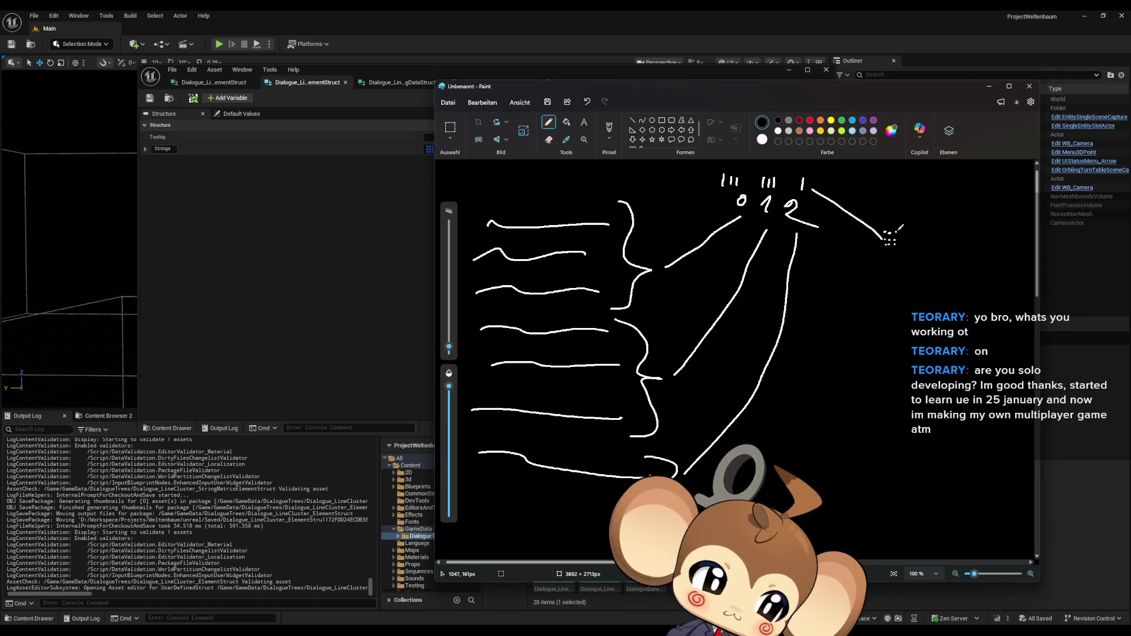
mouse_move(808, 332)
mouse_down()
mouse_move(975, 327)
mouse_move(923, 340)
mouse_up()
drag(865, 319, 866, 361)
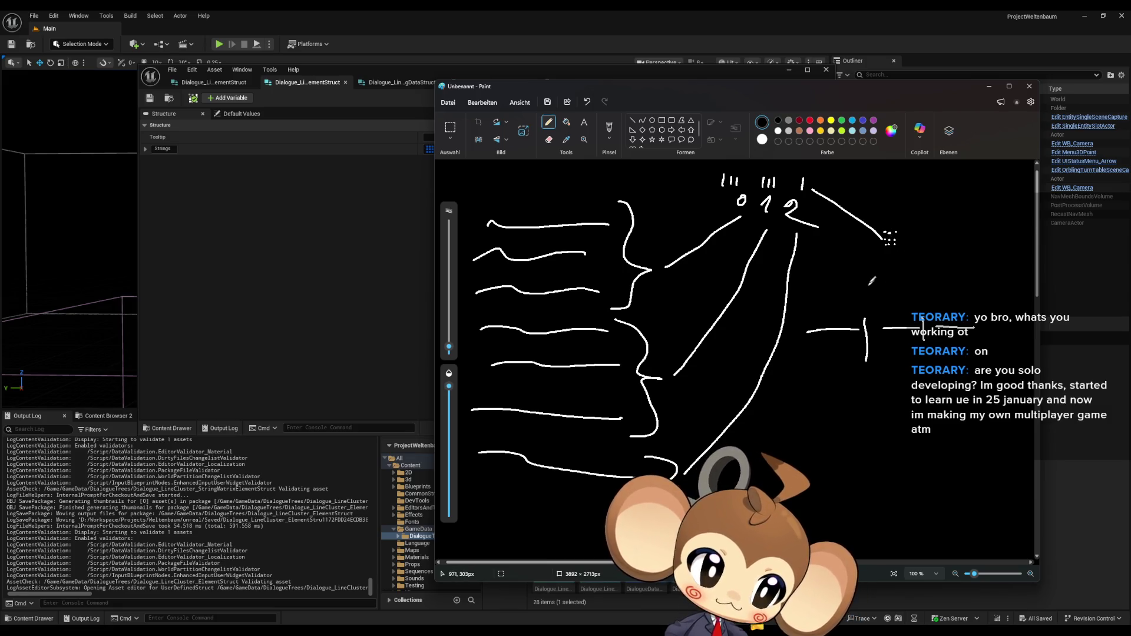
drag(852, 301, 876, 266)
mouse_move(861, 278)
mouse_down()
mouse_move(873, 268)
mouse_move(878, 281)
mouse_up()
Step: Write the String and Commands labels with an arrow up to String, then minimize Paint
mouse_move(810, 373)
mouse_down()
mouse_move(798, 387)
mouse_move(824, 378)
mouse_move(852, 389)
mouse_move(807, 420)
mouse_move(823, 409)
mouse_up()
click(809, 405)
click(825, 407)
click(818, 416)
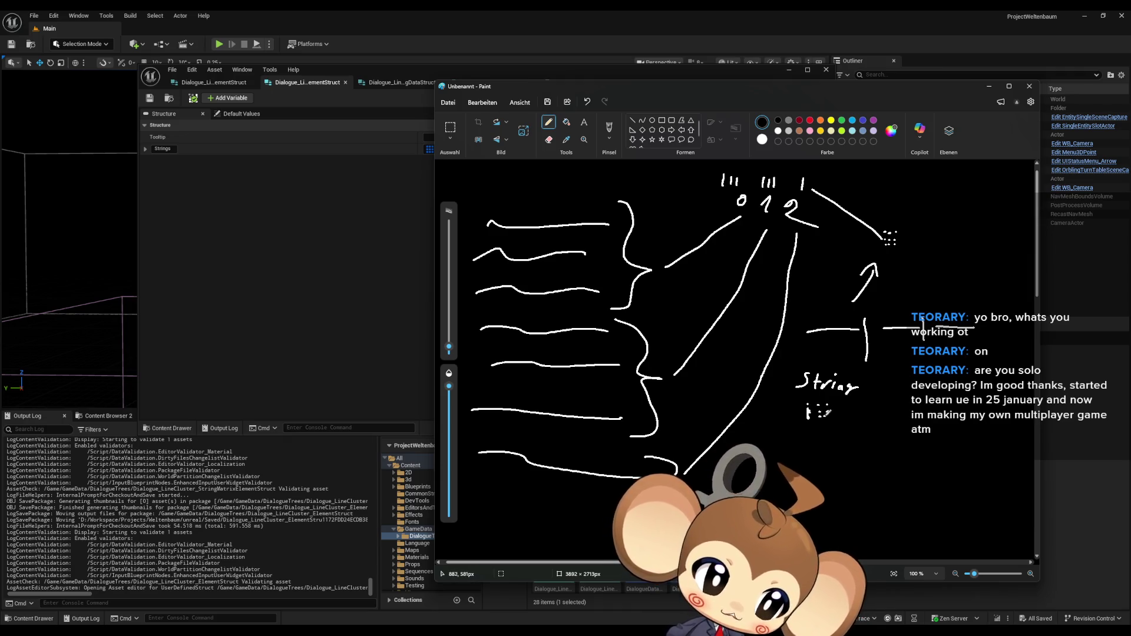
click(826, 416)
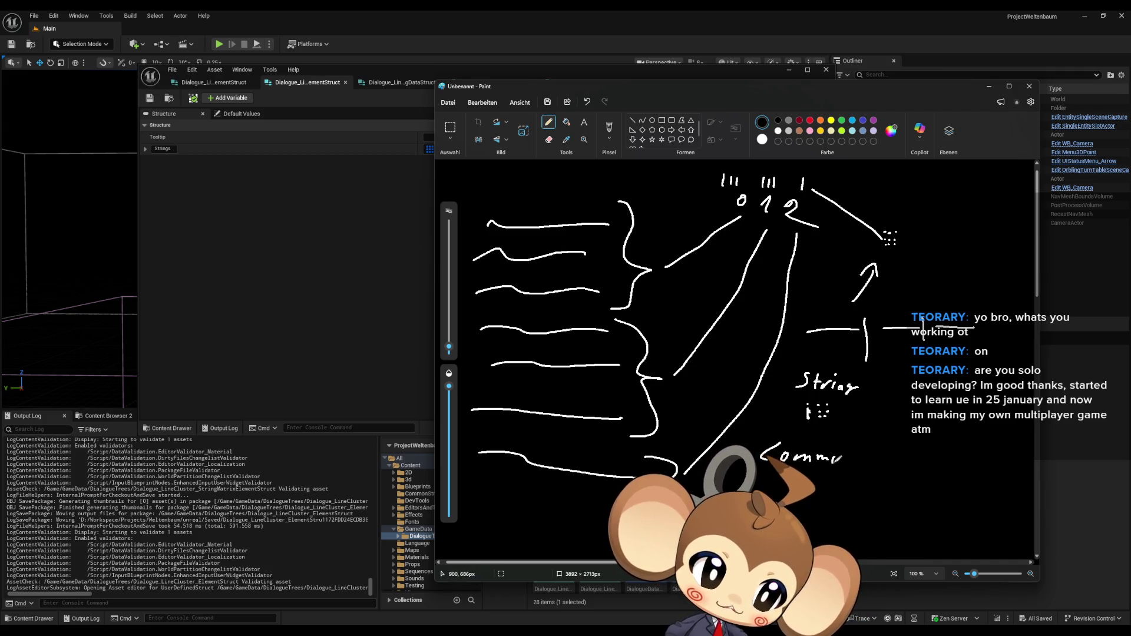
mouse_move(848, 456)
mouse_down()
mouse_move(852, 444)
mouse_move(857, 462)
mouse_up()
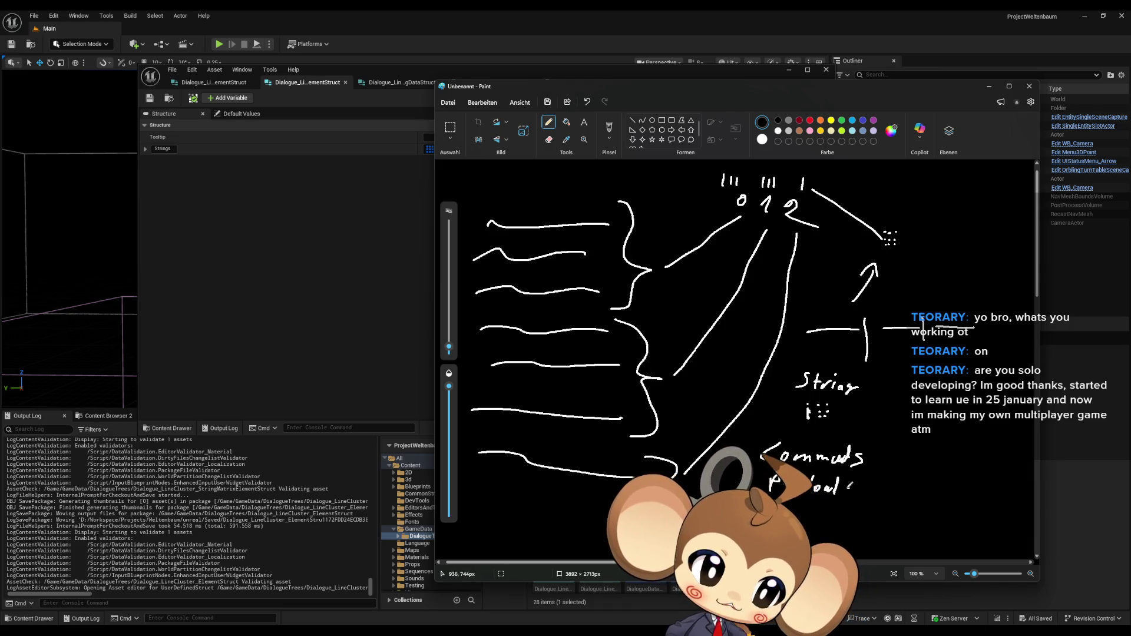
drag(840, 373, 845, 362)
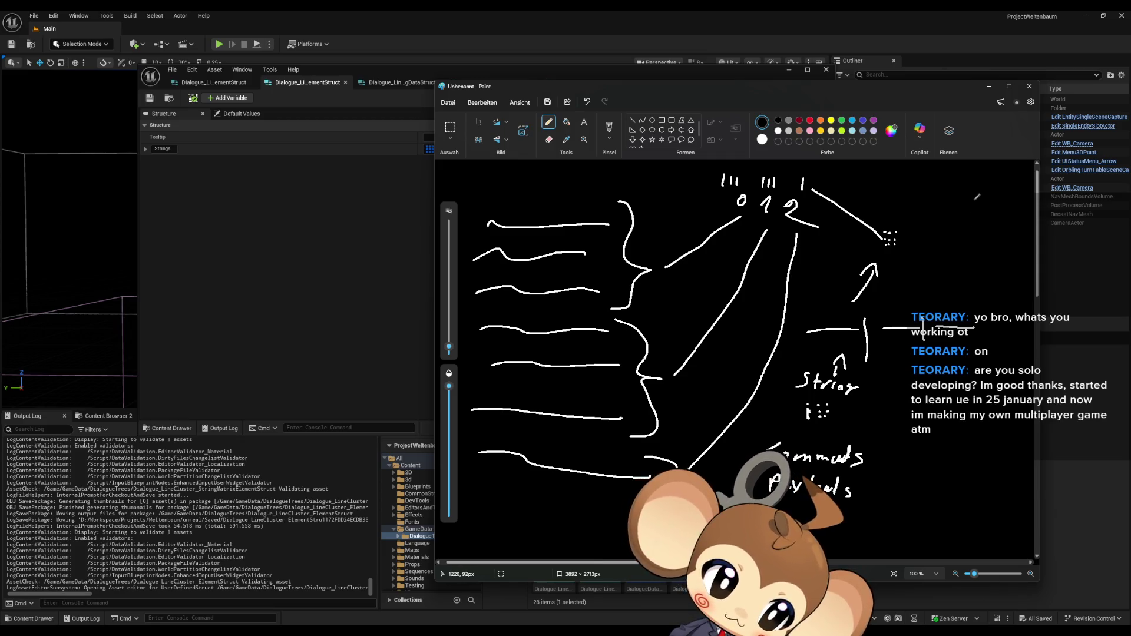
click(988, 87)
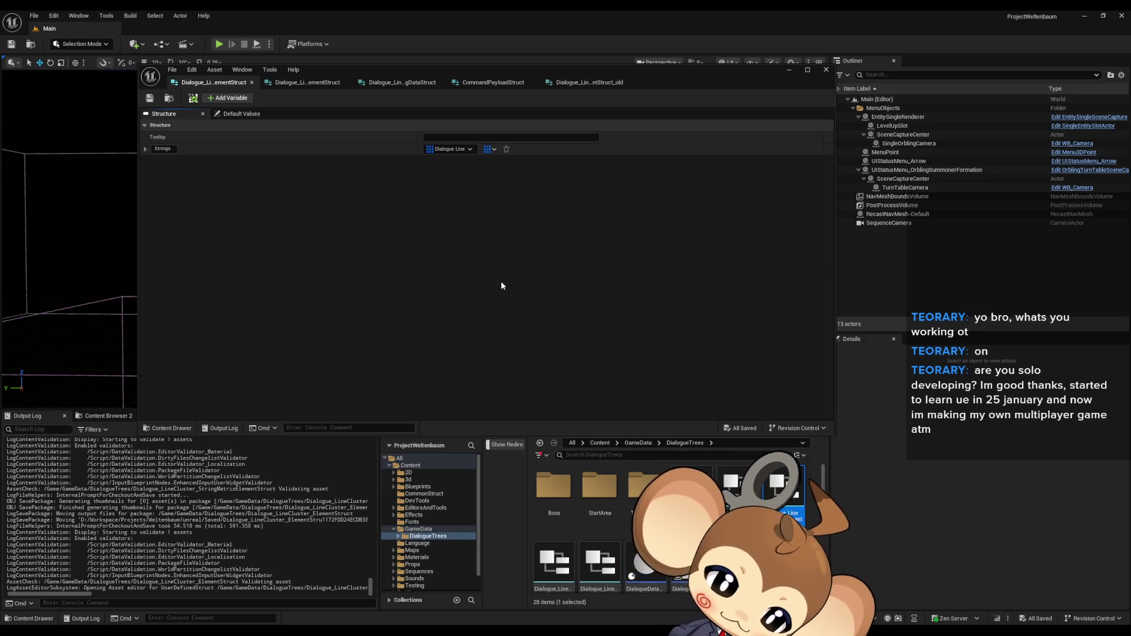
Step: Open the DialogueStateMachine Blueprint from the Content Browser and maximize its editor
scroll(678, 530, down, 2)
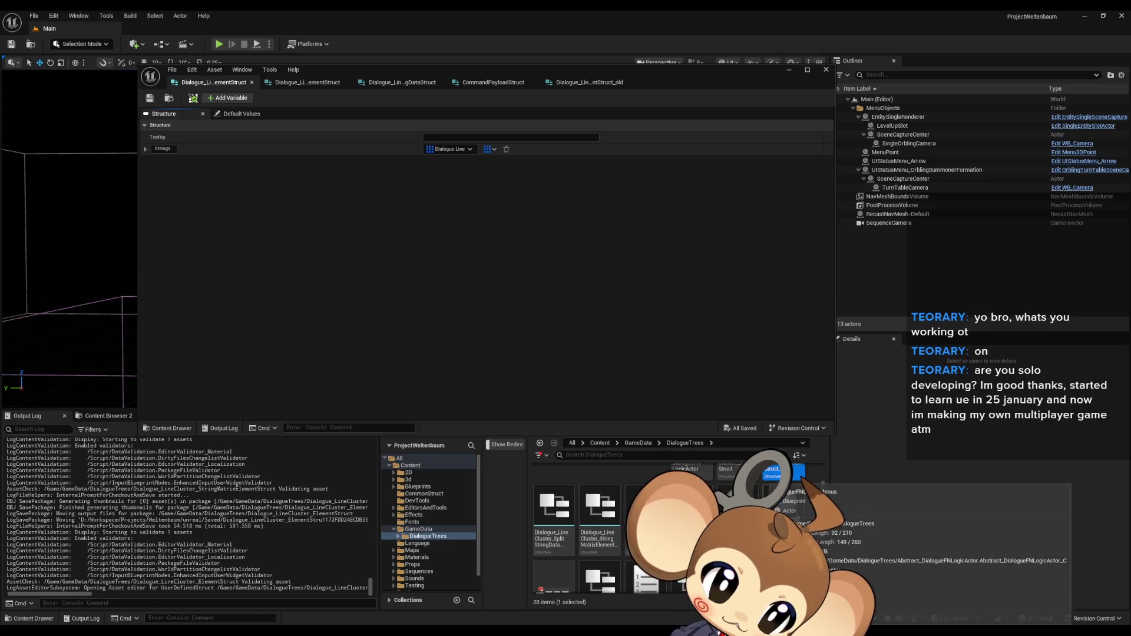
scroll(678, 530, up, 2)
scroll(678, 530, down, 1)
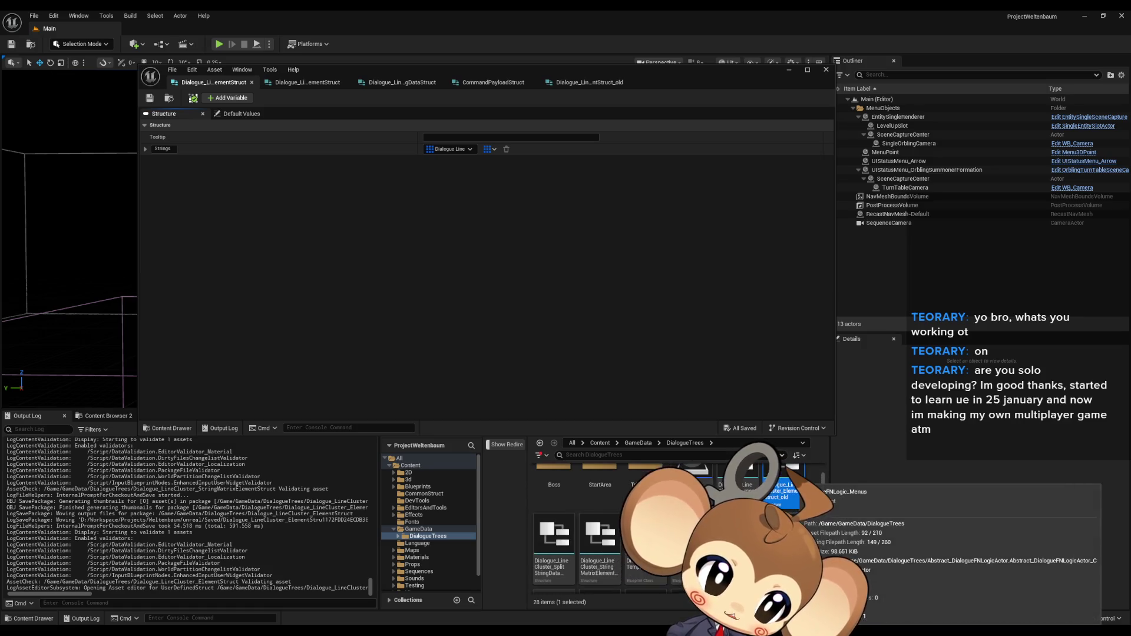
scroll(623, 542, down, 3)
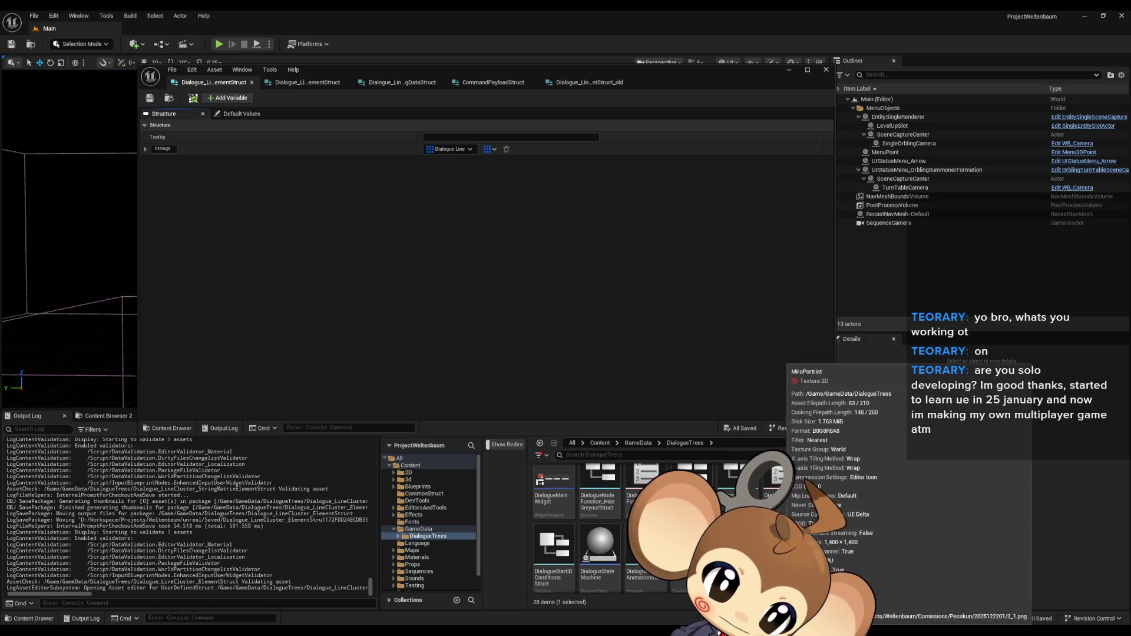
double_click(604, 552)
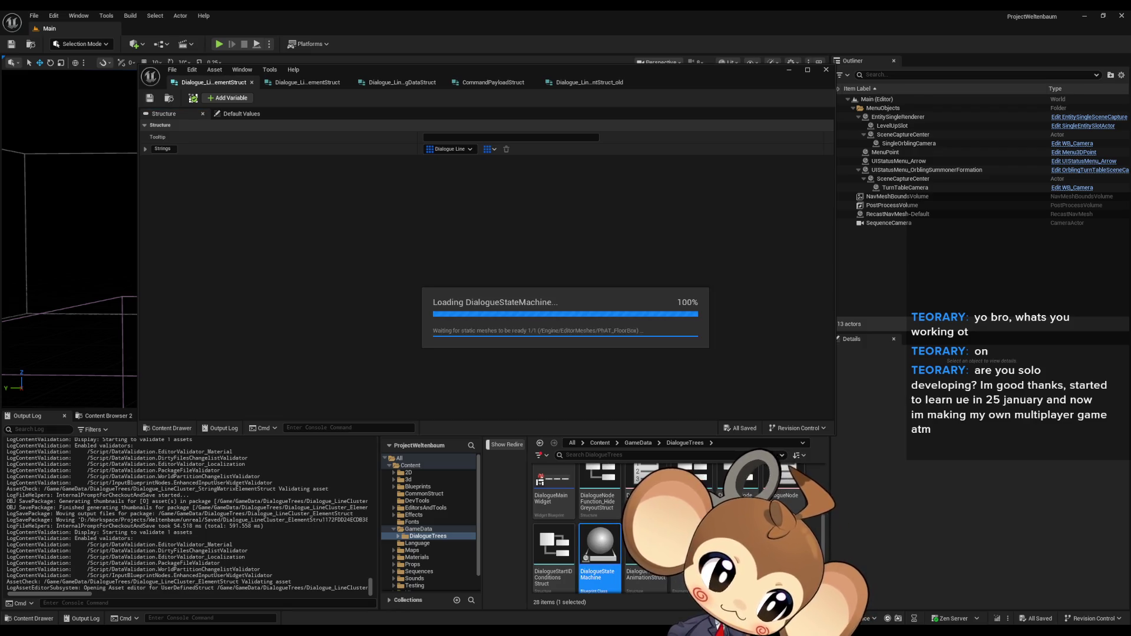
scroll(512, 277, down, 3)
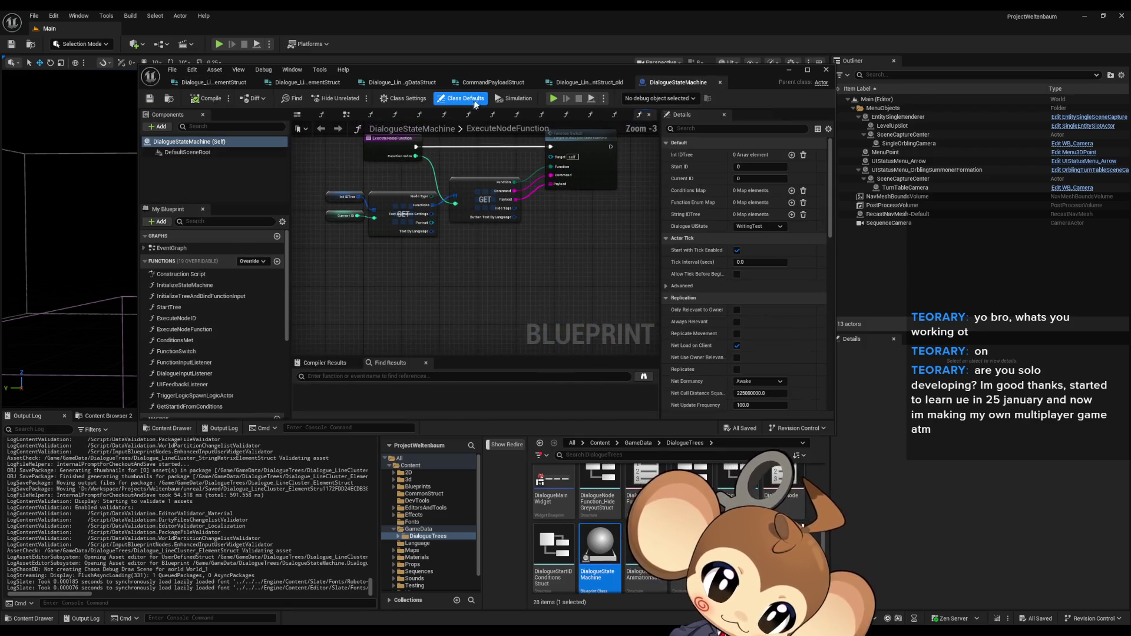
double_click(462, 69)
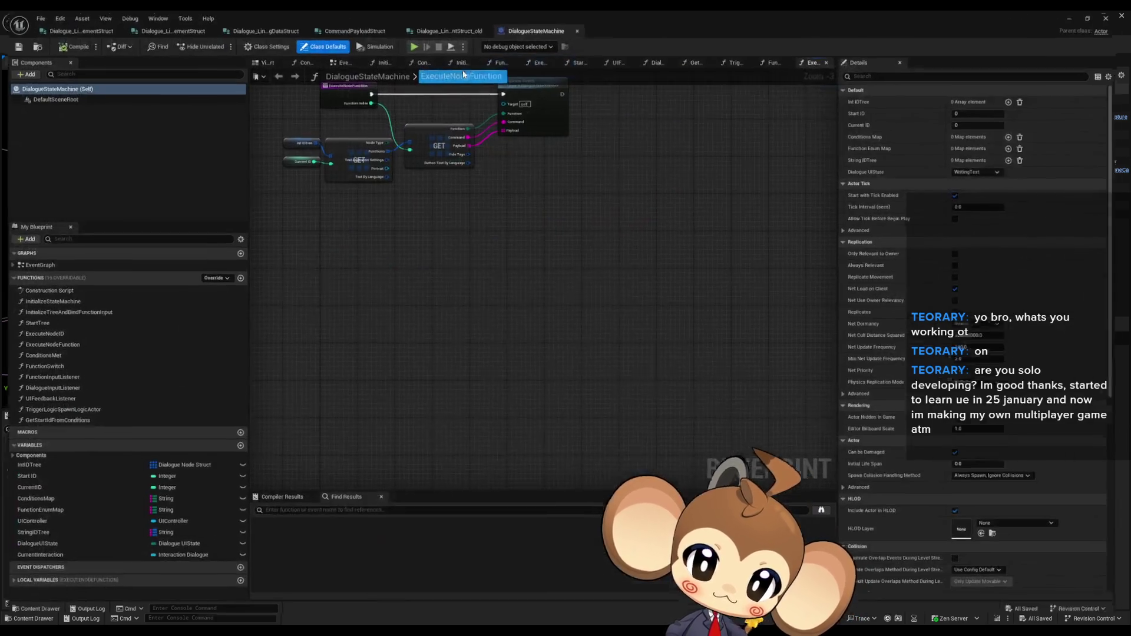
Step: View the InitializeStateMachine graph, restore the editor window, and open DialogueMainWidget
double_click(83, 304)
scroll(365, 321, down, 3)
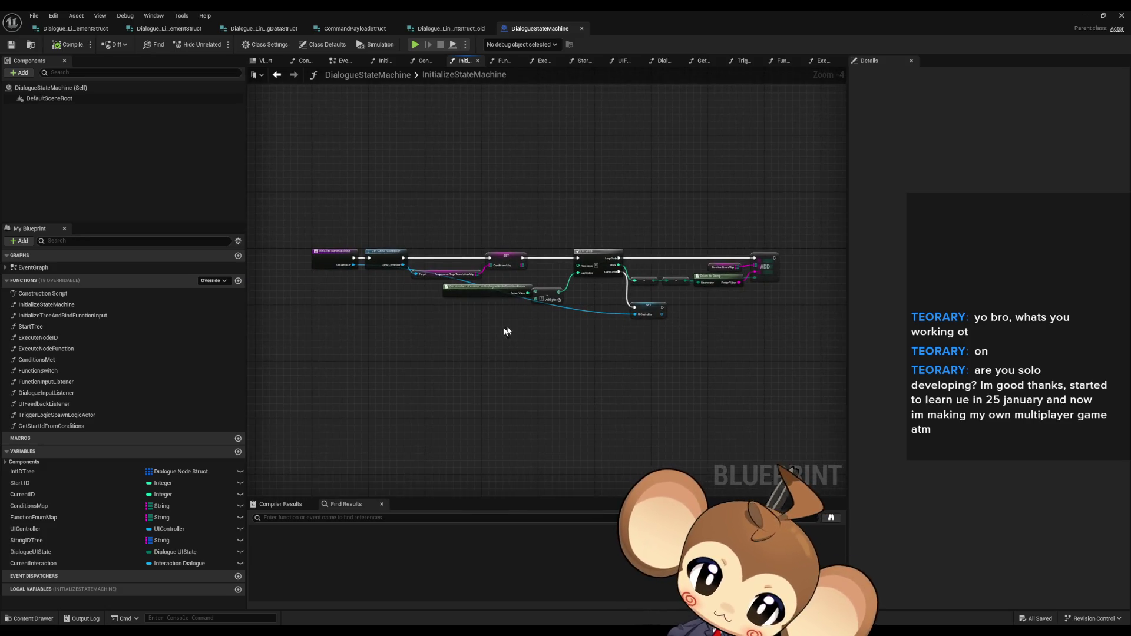
double_click(577, 10)
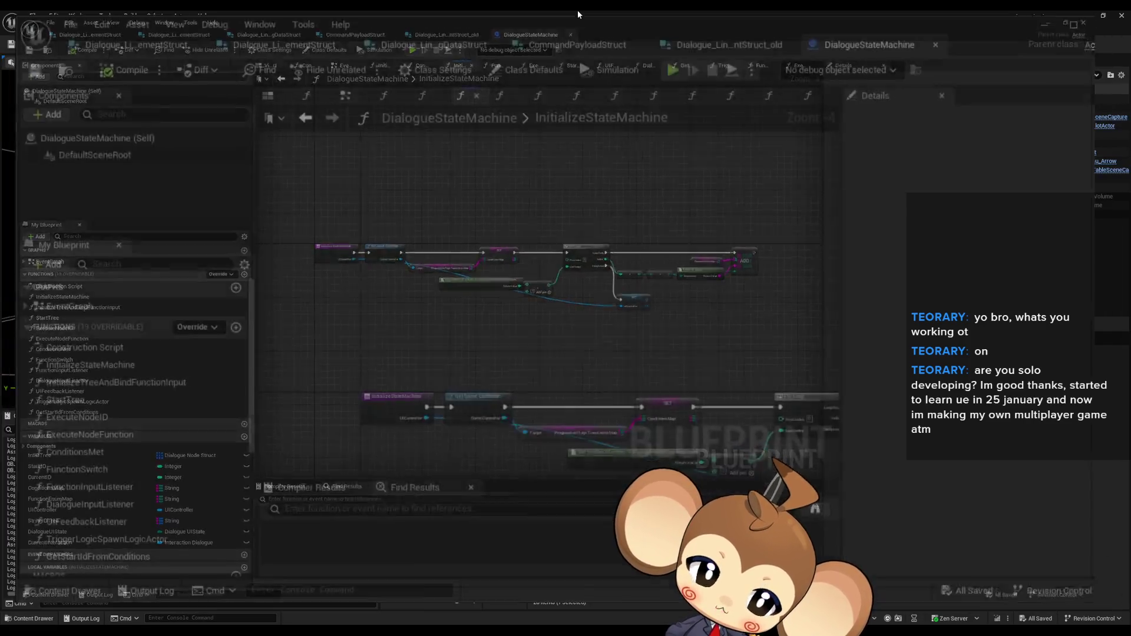
double_click(554, 486)
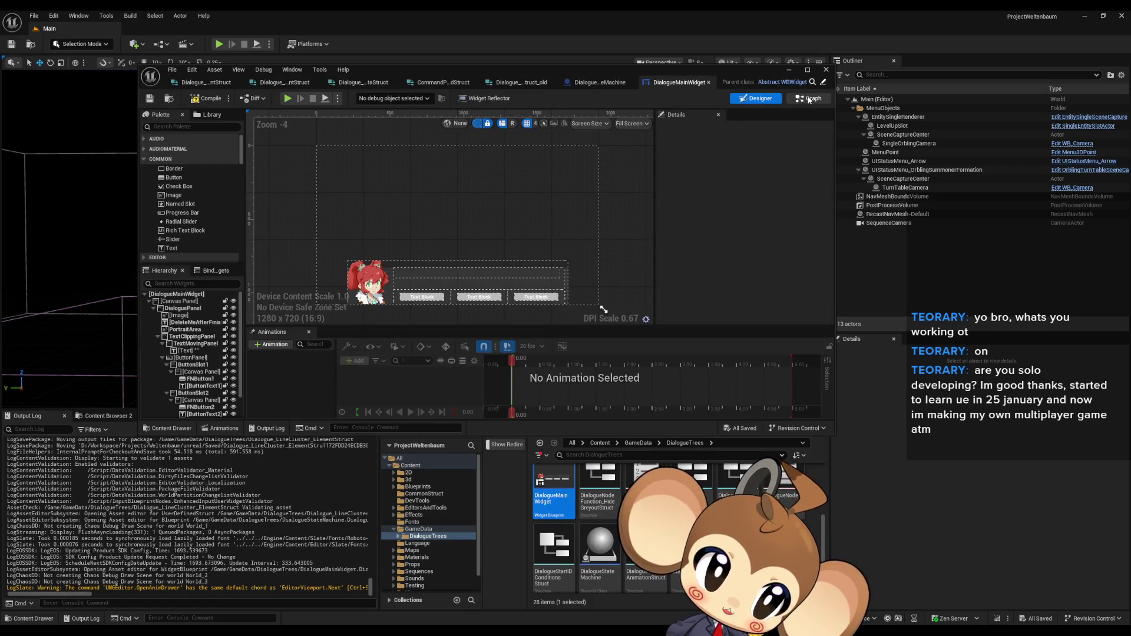
Step: In DialogueMainWidget's Graph view, go from AnimateDialogueText into the FillLineClusterArray function graph
click(809, 98)
double_click(177, 179)
mouse_move(448, 77)
mouse_down()
mouse_move(560, 176)
mouse_move(560, 6)
mouse_up()
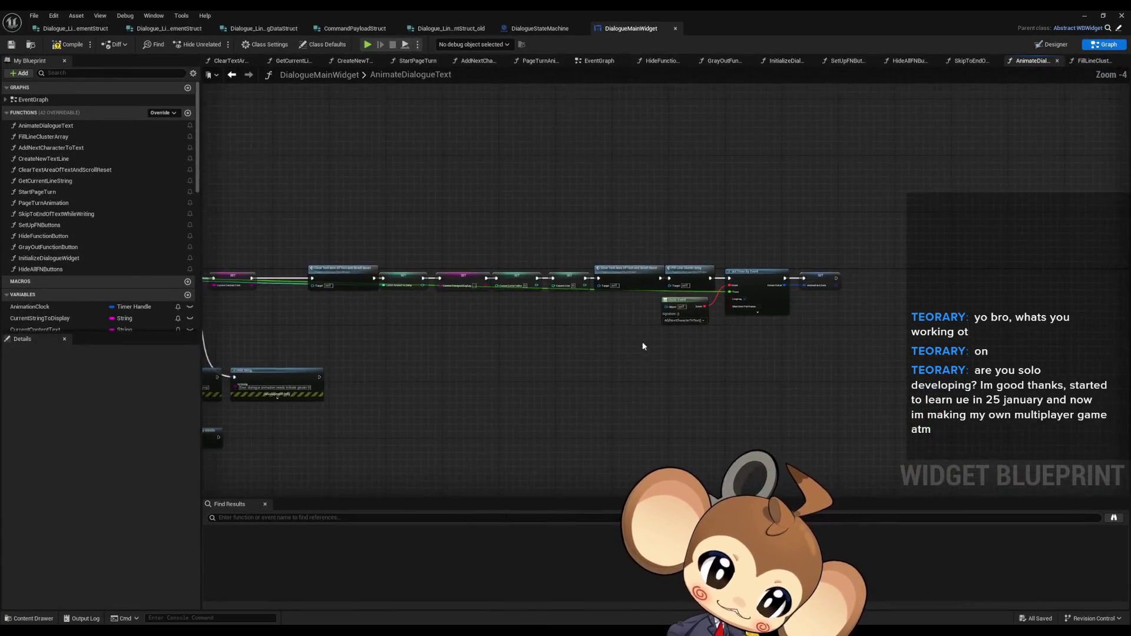
scroll(642, 341, up, 2)
click(737, 206)
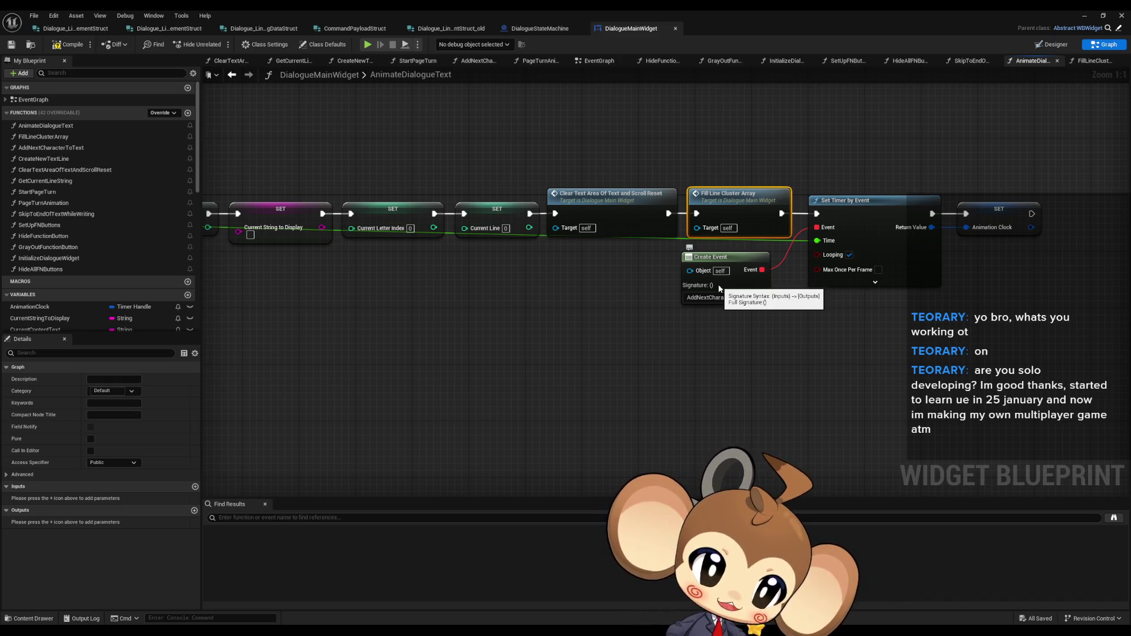
double_click(725, 202)
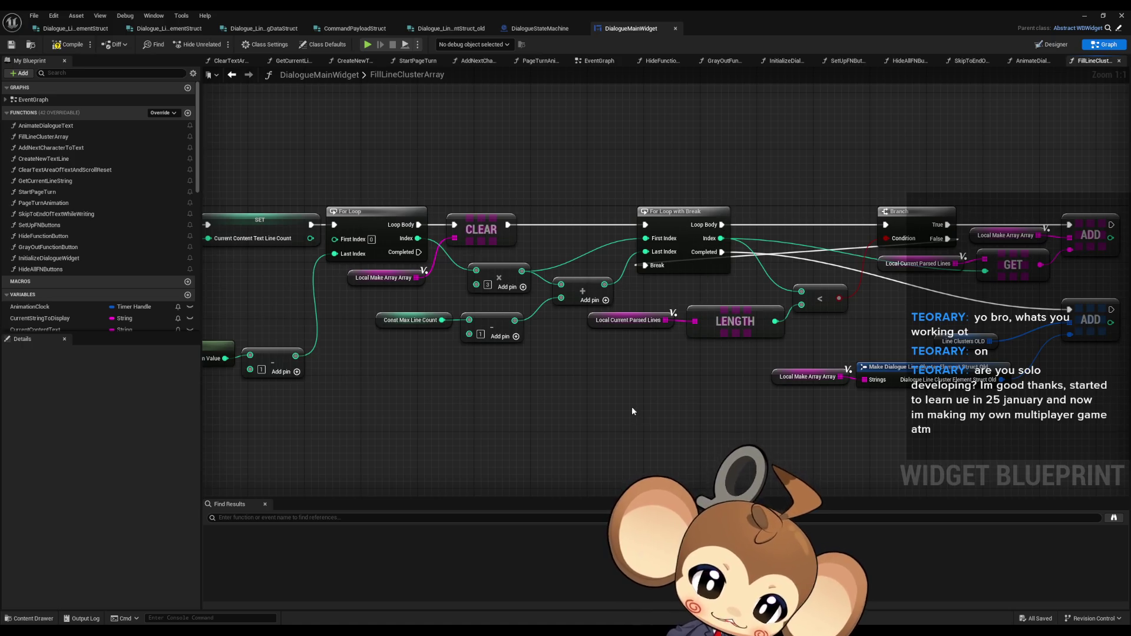
Step: Find the Line Clusters OLD node feeding the ADD nodes and select the LineClustersOLD variable
scroll(632, 412, down, 5)
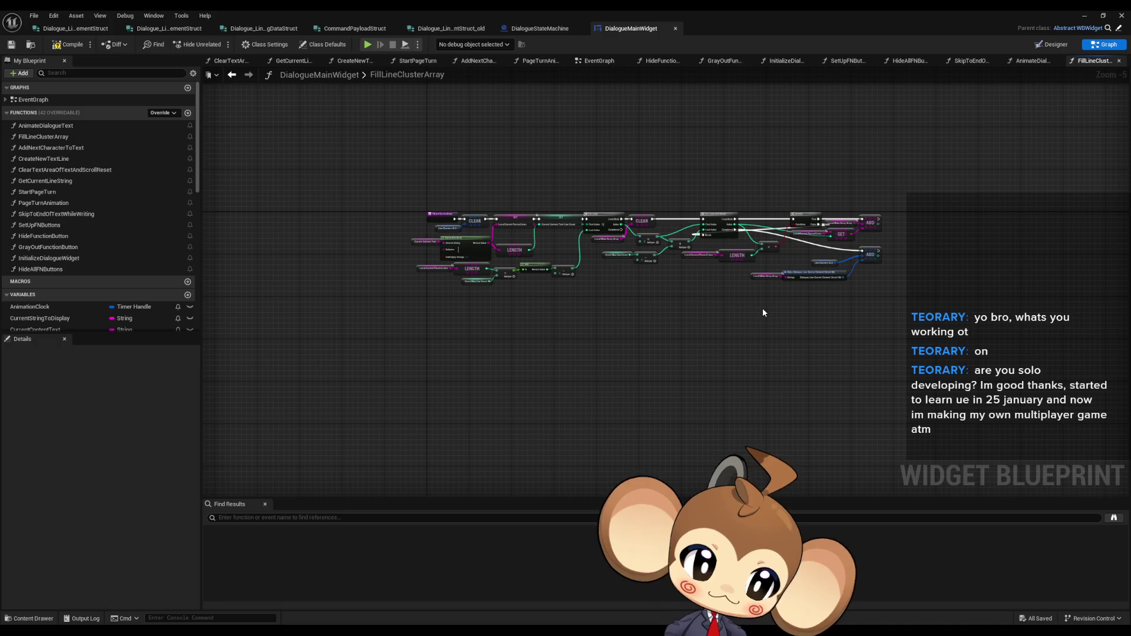
scroll(753, 297, up, 2)
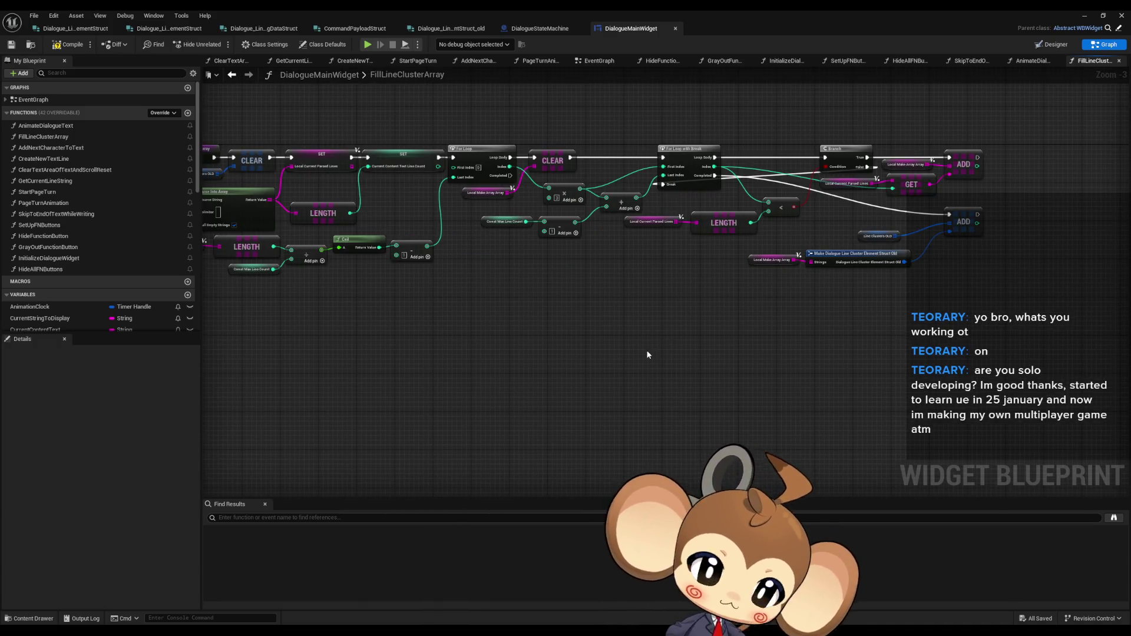
scroll(647, 355, down, 4)
scroll(579, 360, up, 4)
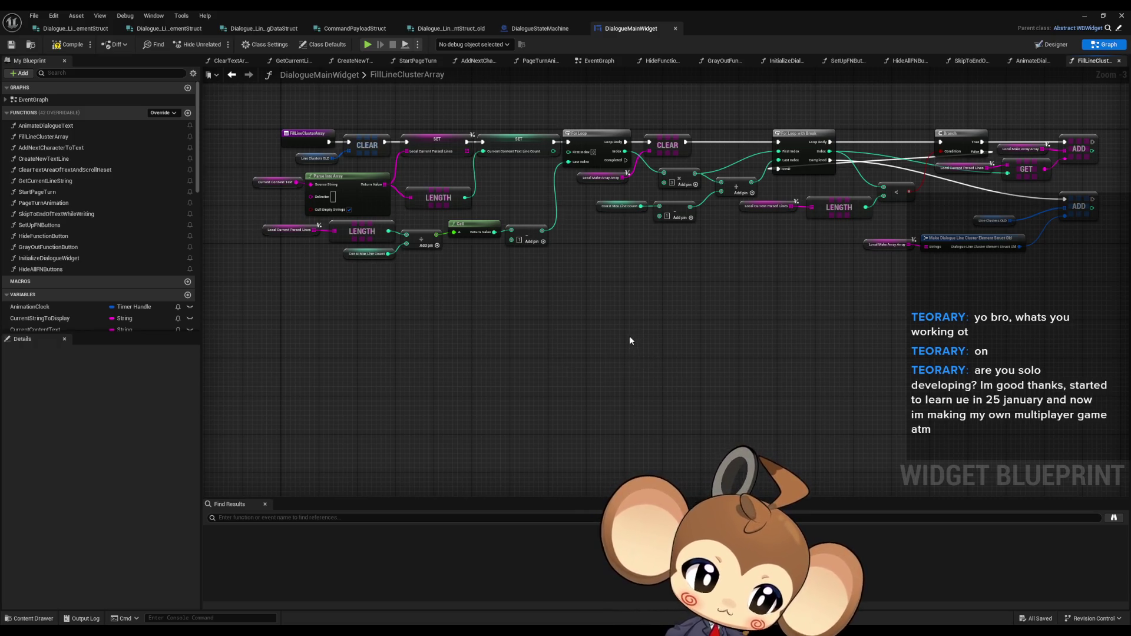
drag(613, 338, 378, 265)
click(446, 271)
scroll(224, 306, up, 4)
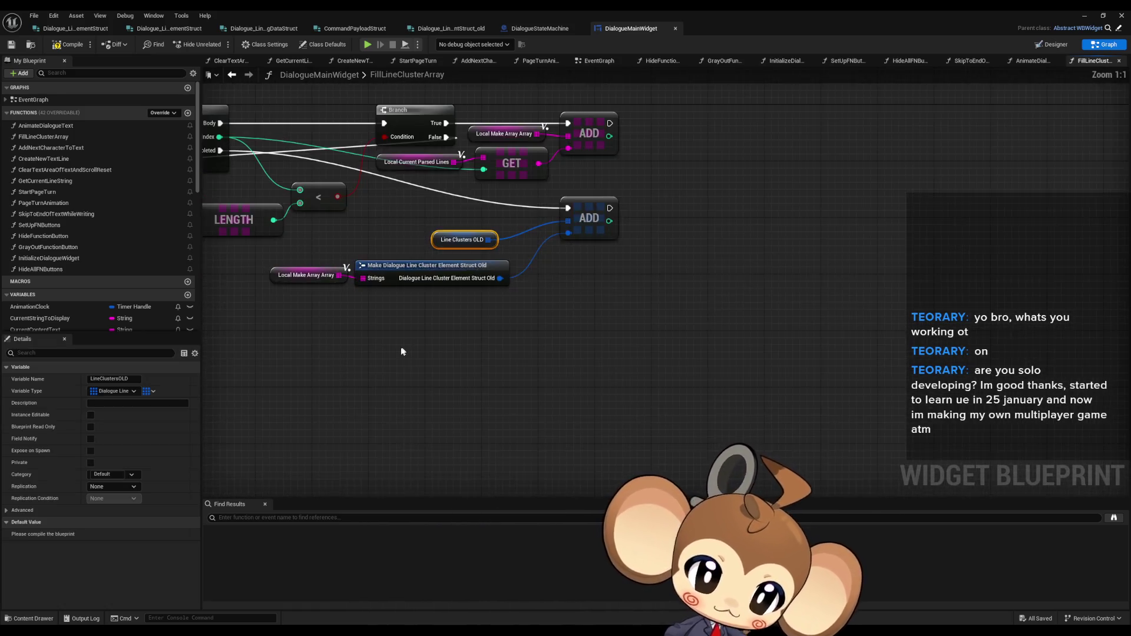
scroll(97, 318, down, 6)
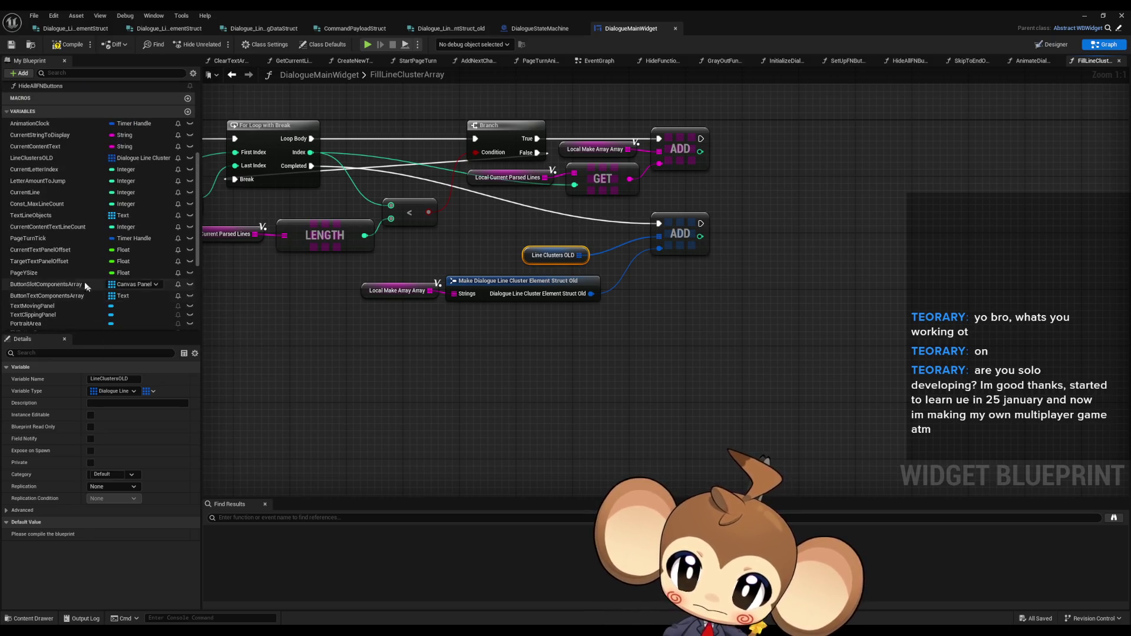
scroll(52, 259, up, 1)
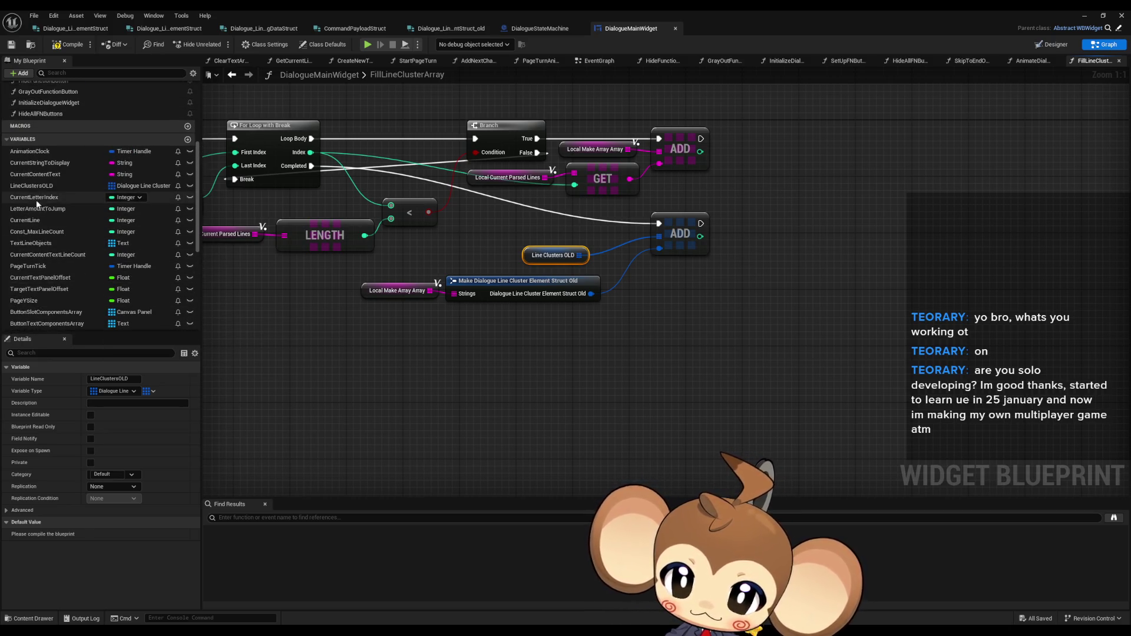
click(35, 187)
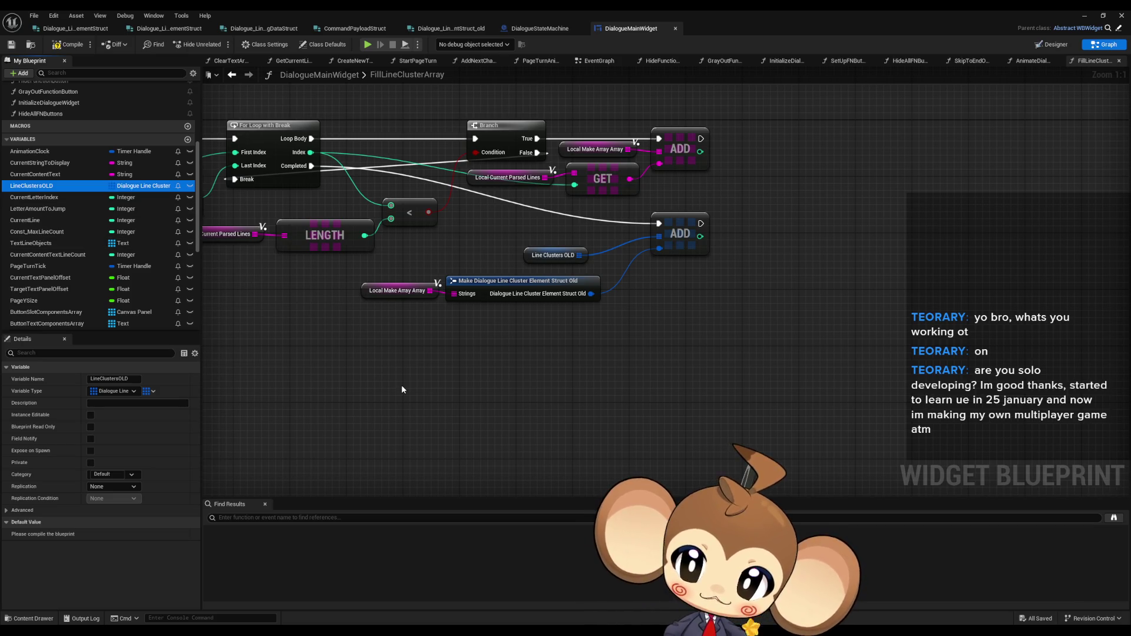
Step: Duplicate LineClustersOLD as LineClusters, make it a Dialogue Line Cluster Element Struct array, and place its getter
key(ctrl+d)
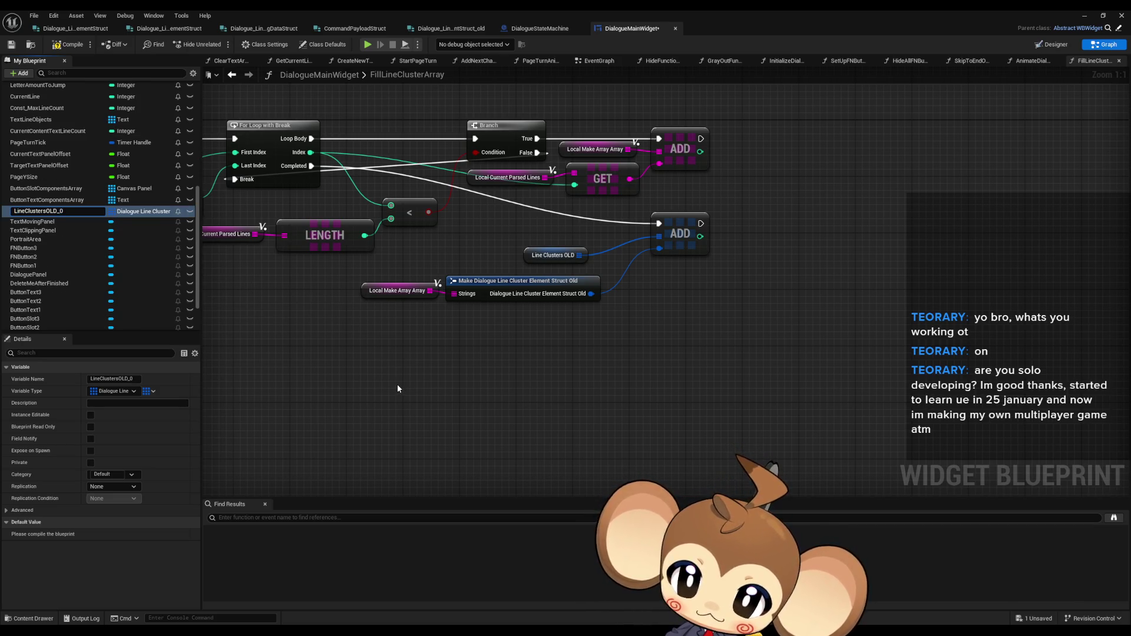
key(Return)
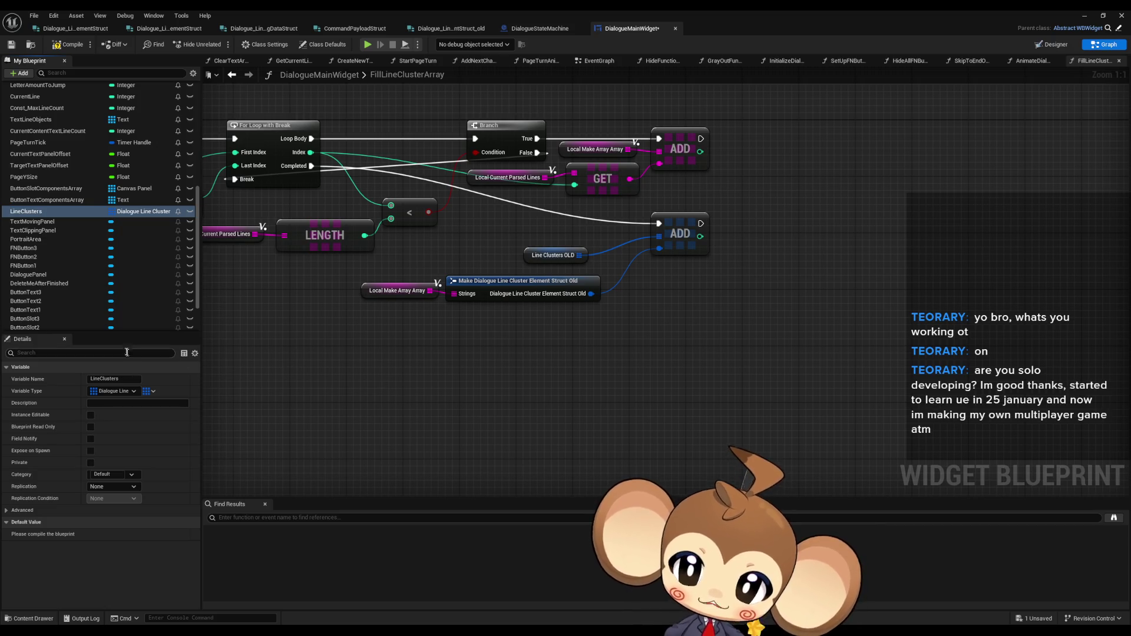
click(145, 213)
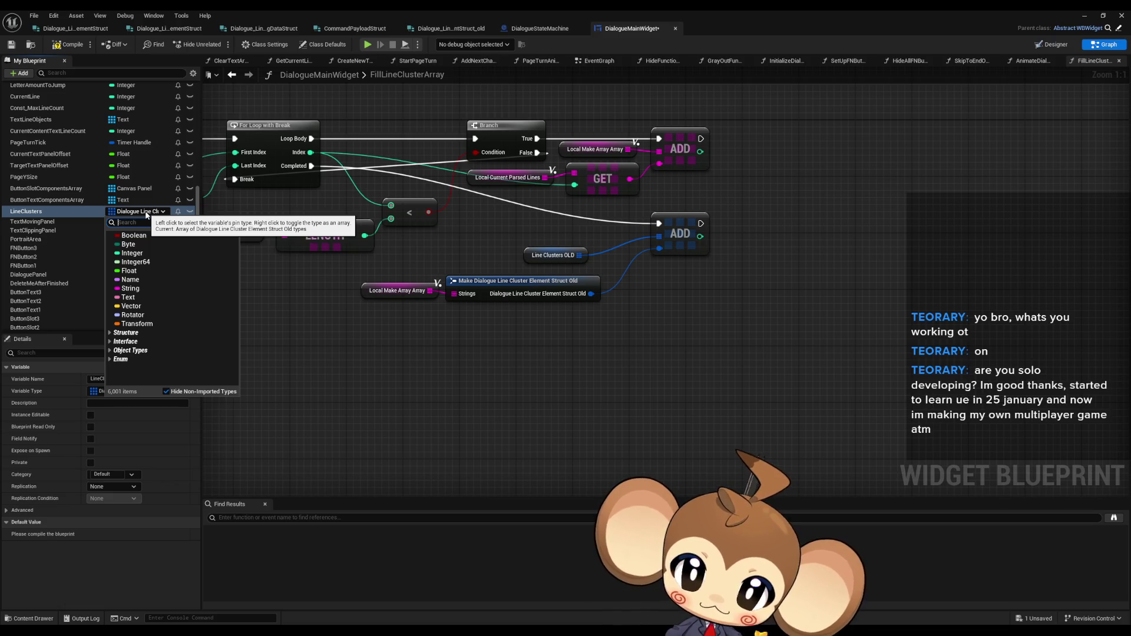
text(dialogue)
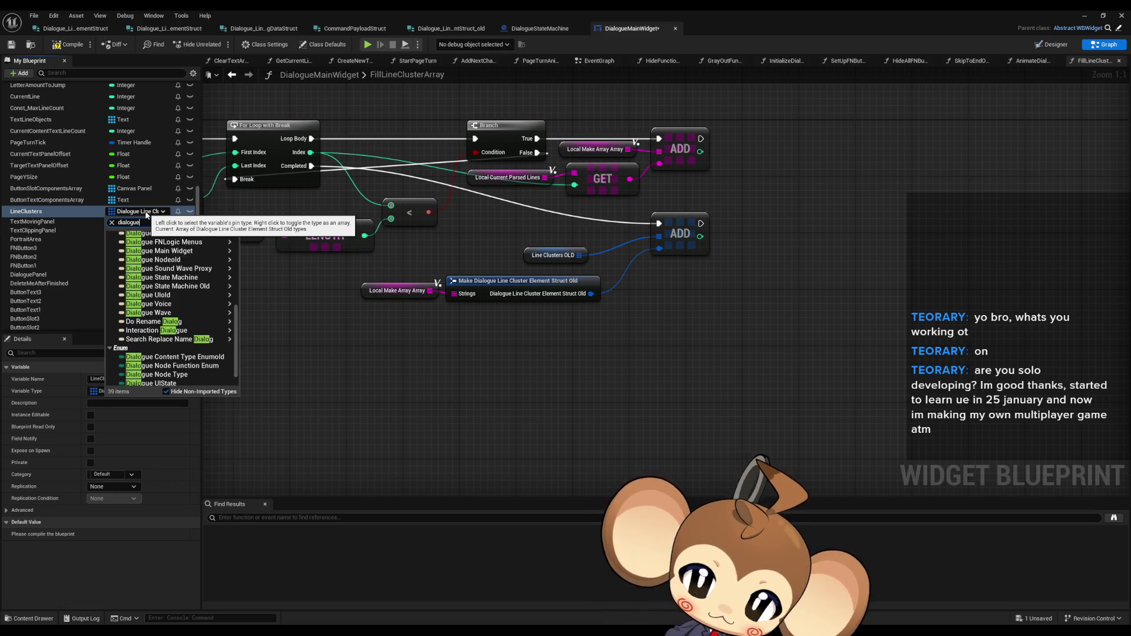
text(_line)
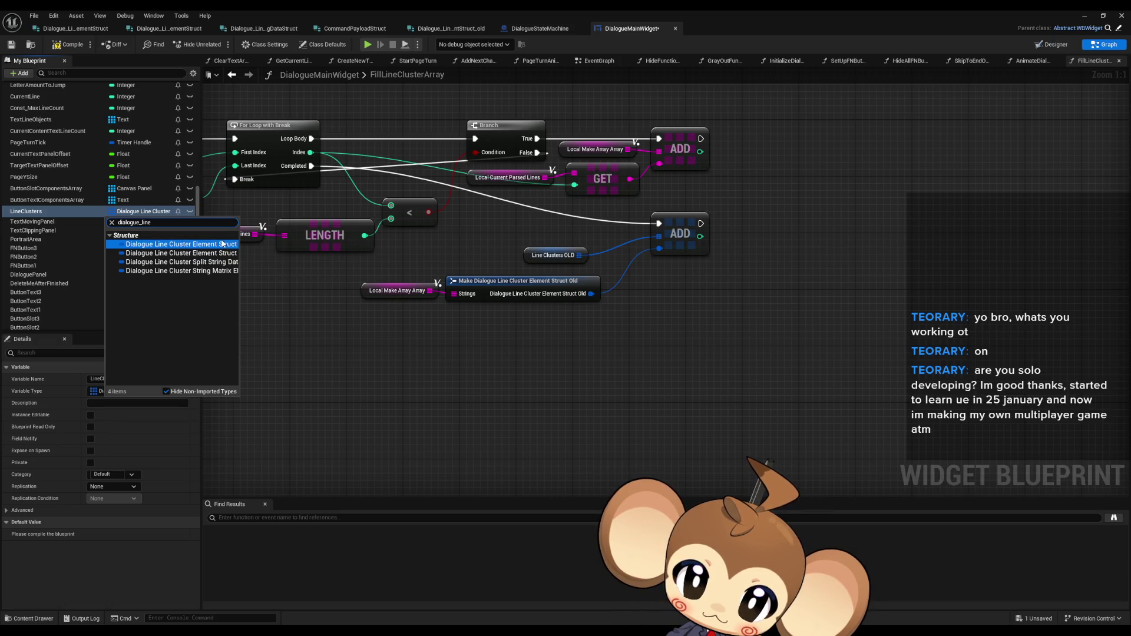
click(226, 245)
mouse_move(26, 211)
mouse_down()
mouse_move(413, 394)
mouse_move(436, 394)
mouse_up()
mouse_move(402, 321)
mouse_down()
mouse_move(367, 349)
mouse_move(451, 346)
mouse_up()
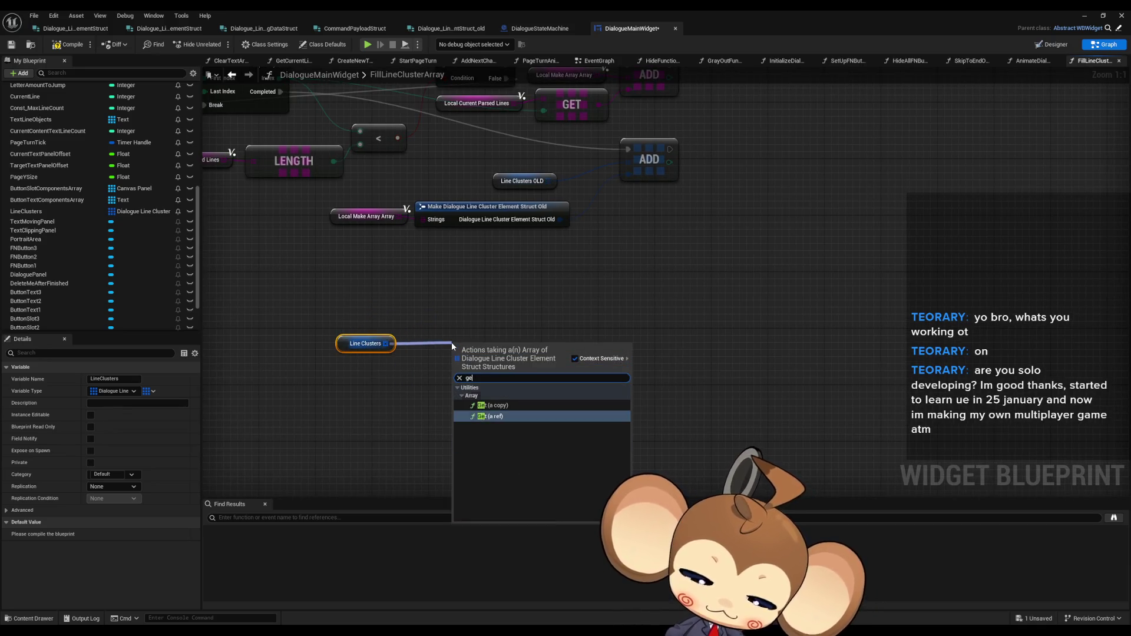
Step: Add a GET node on Line Clusters and split its output to expose Strings
click(507, 407)
drag(513, 366, 470, 365)
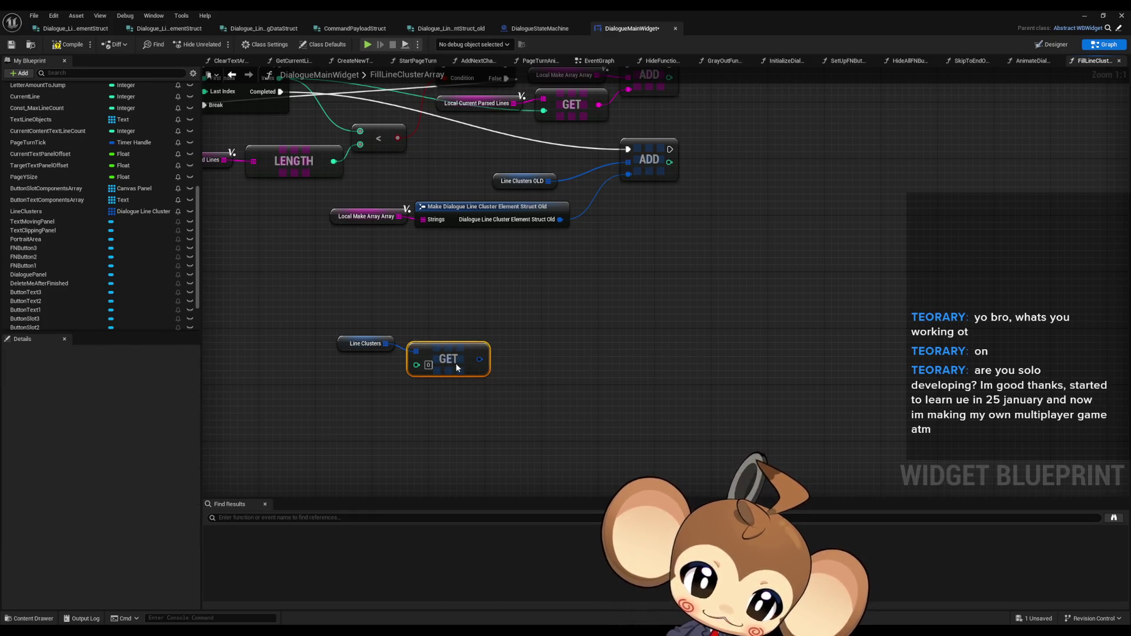
drag(501, 330, 548, 330)
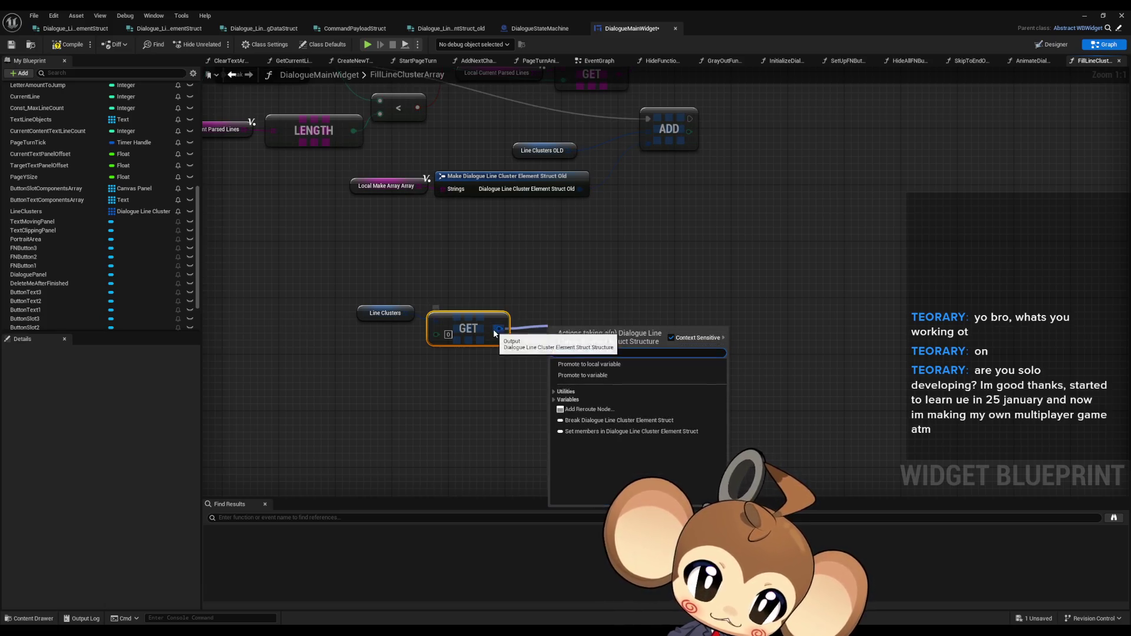
right_click(499, 329)
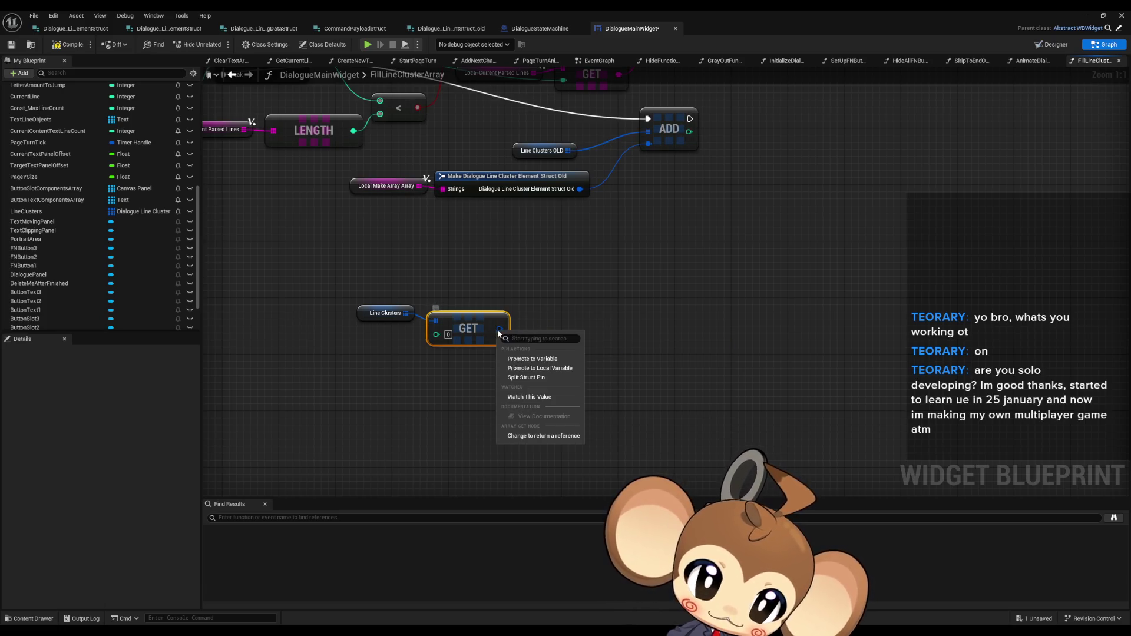
click(549, 377)
Step: Add a second GET on that Strings array and split its output into Strings
drag(499, 329, 567, 328)
text(get)
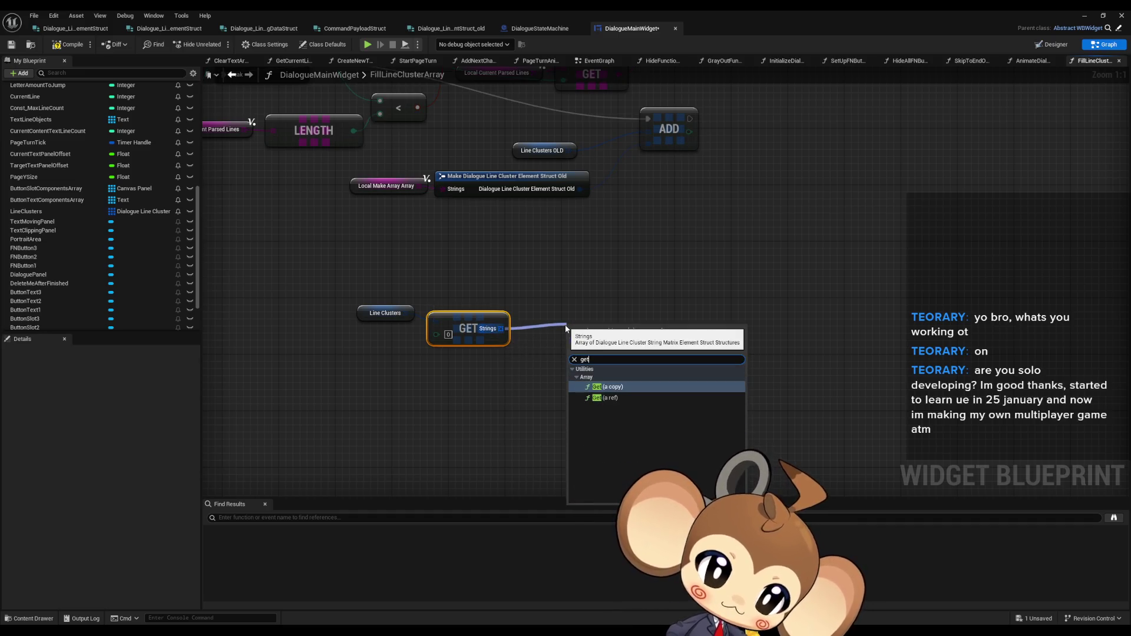
click(610, 387)
mouse_move(631, 326)
mouse_down()
mouse_move(498, 326)
mouse_move(528, 326)
mouse_up()
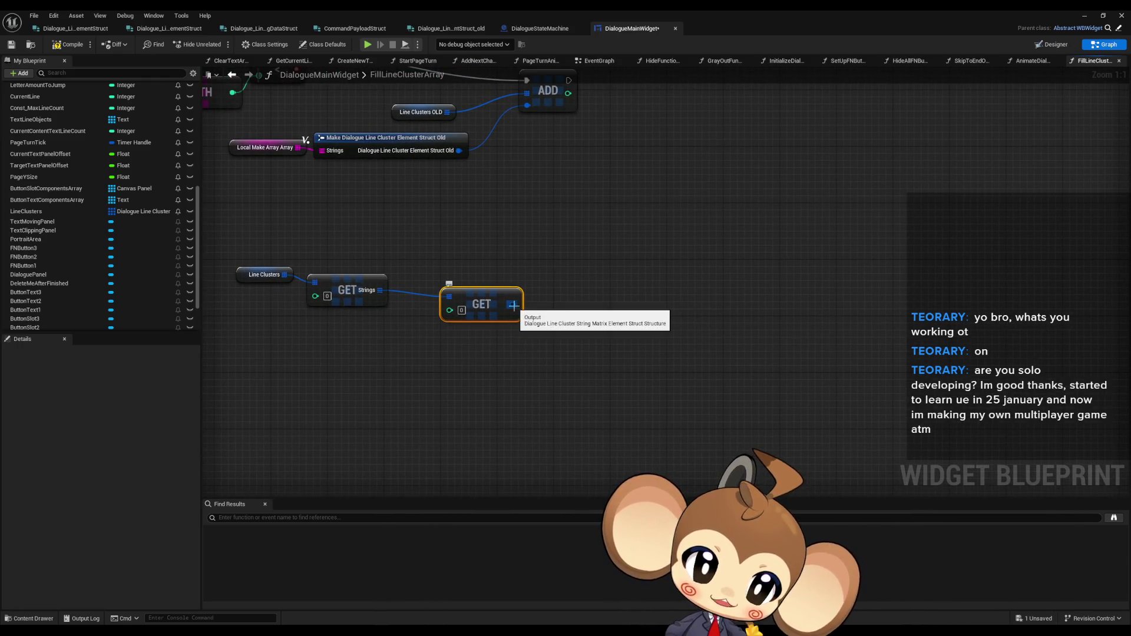
right_click(512, 306)
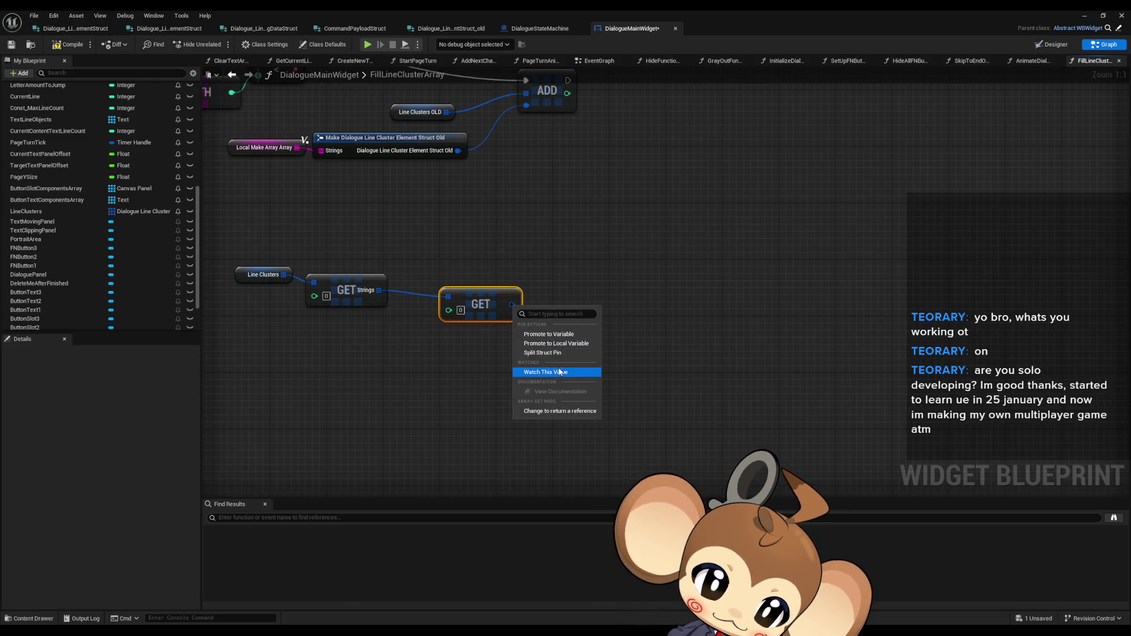
click(576, 354)
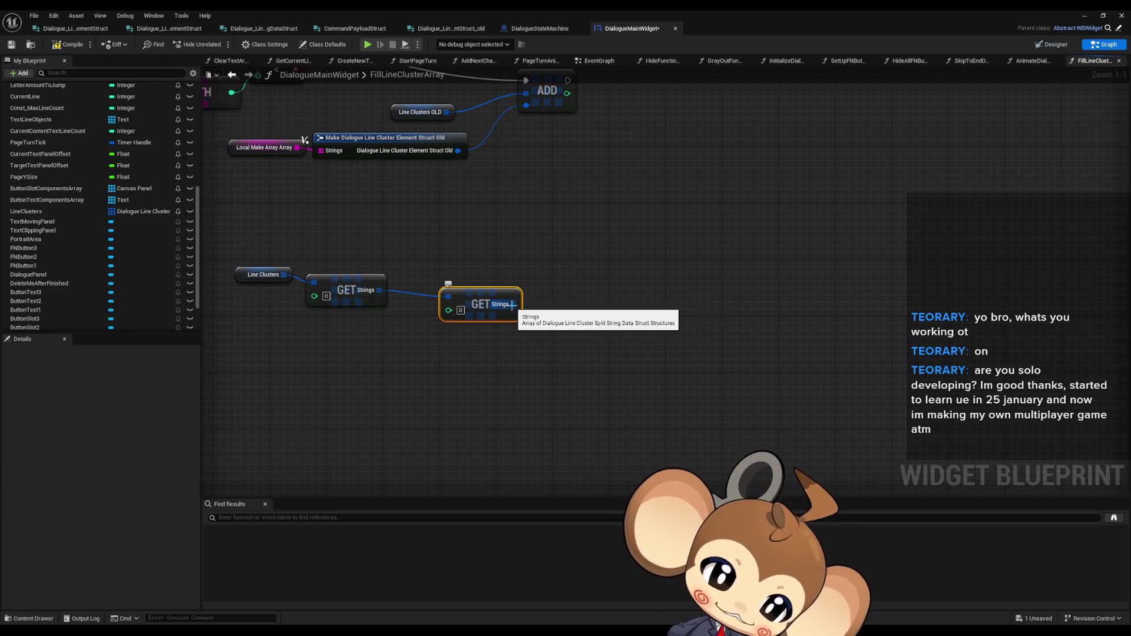
Step: Add a third GET on Strings and split its output into String and Payload
drag(513, 305, 579, 301)
text(get)
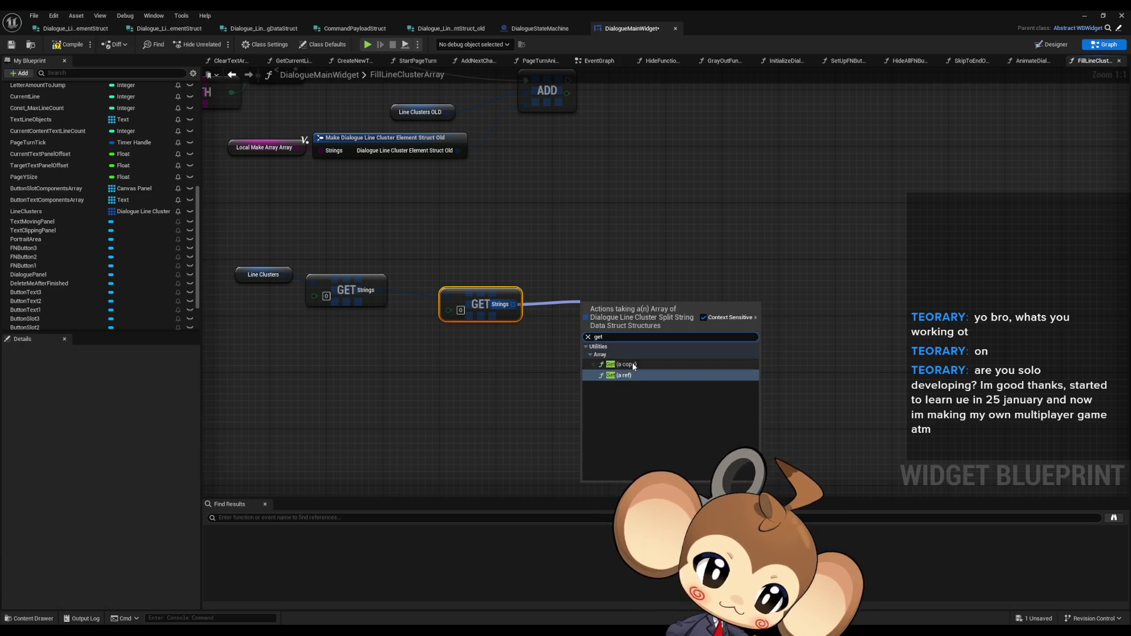
click(632, 364)
drag(638, 312, 610, 316)
right_click(624, 313)
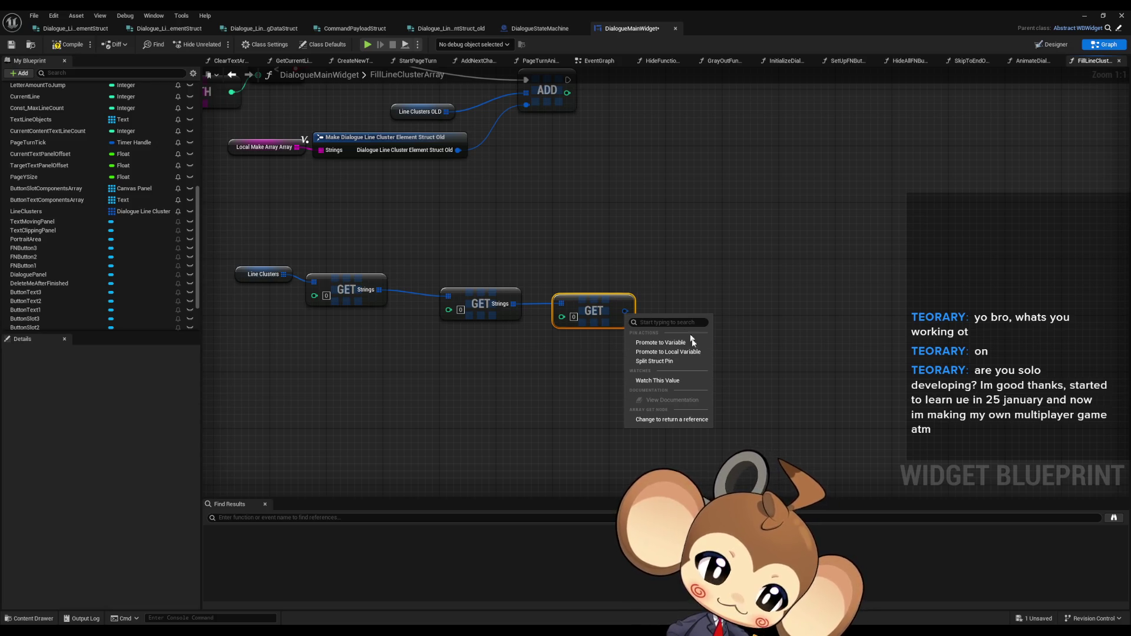
click(655, 361)
Step: Feed Payload into a new For Each Loop node
mouse_move(662, 299)
mouse_down()
mouse_move(531, 292)
mouse_move(519, 329)
mouse_move(530, 340)
mouse_up()
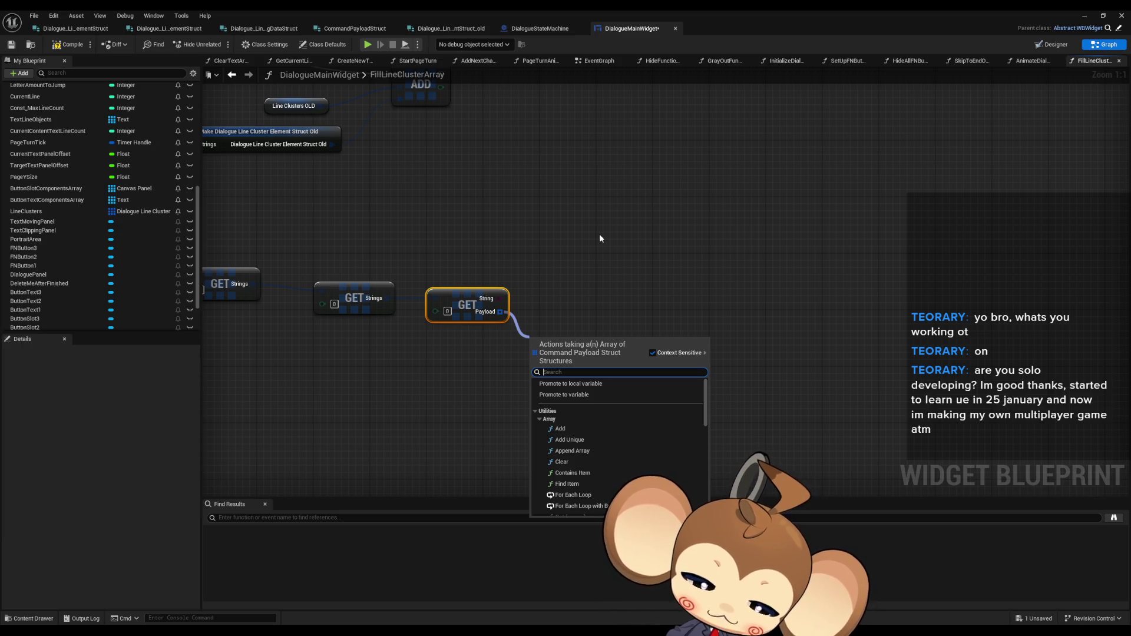
text(for each)
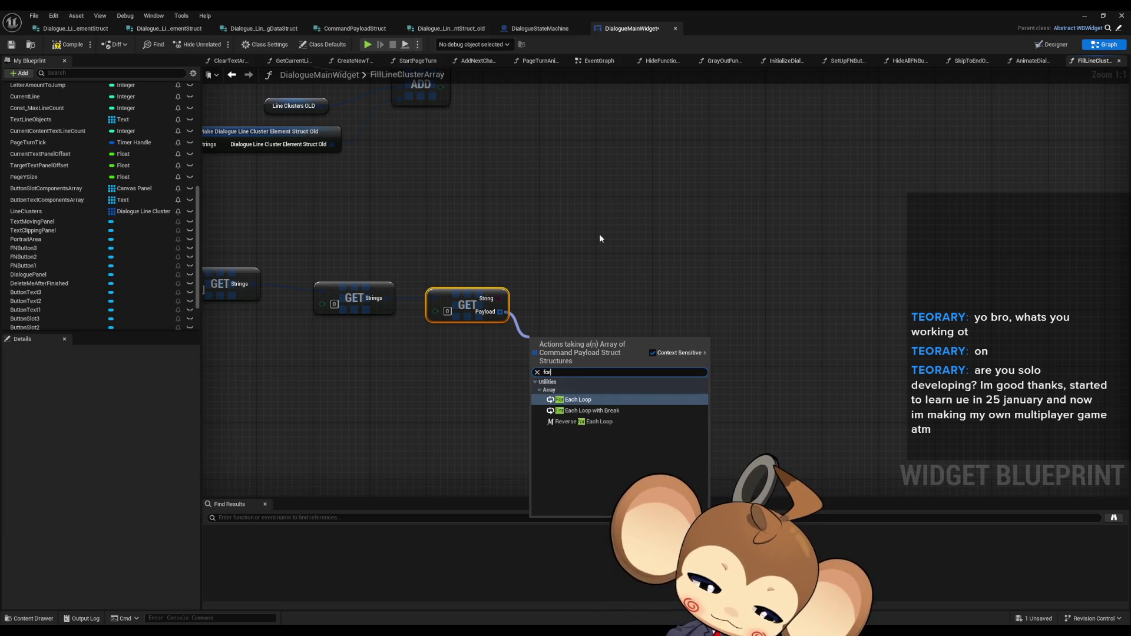
key(Return)
click(595, 256)
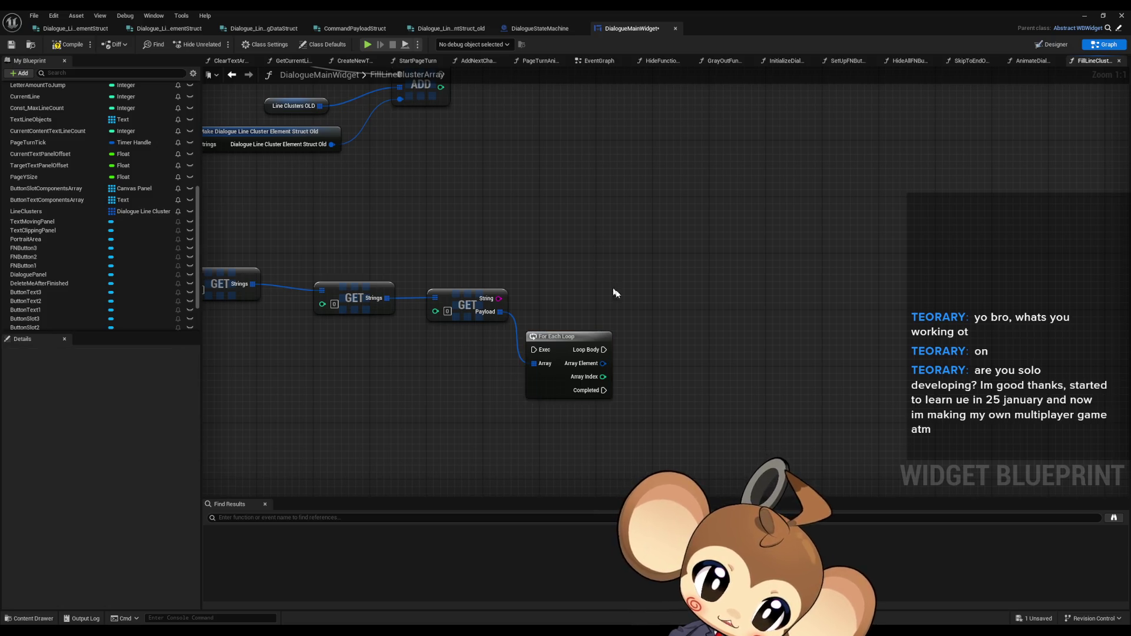
Step: Split the loop's Array Element into Command and Payload, select the chain, and switch to texttagsconcept.txt
right_click(603, 364)
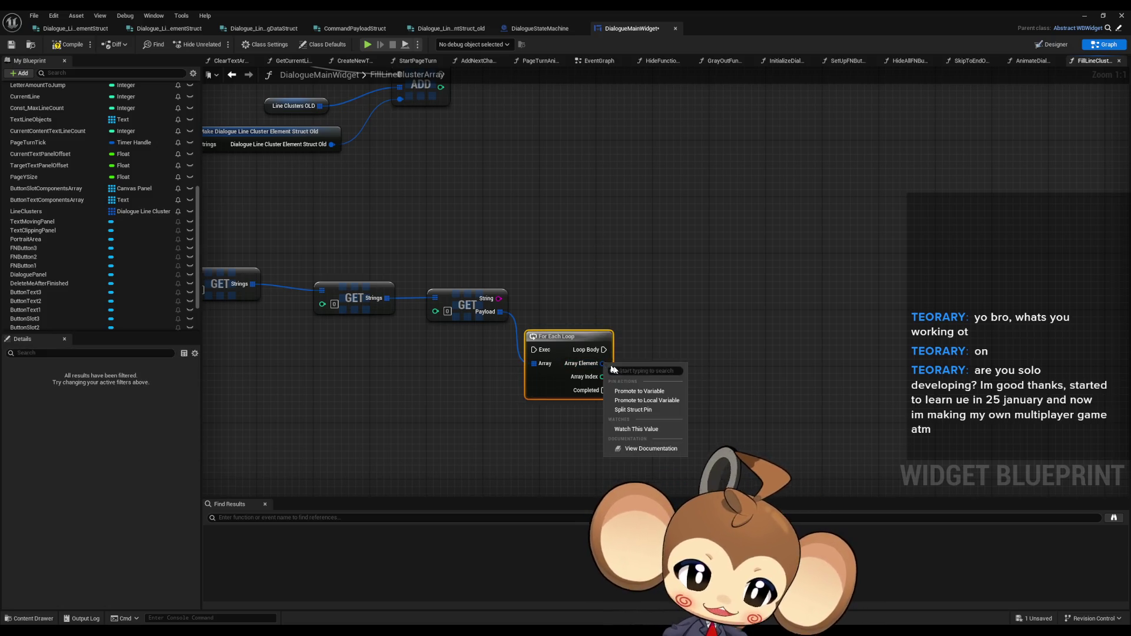
click(639, 410)
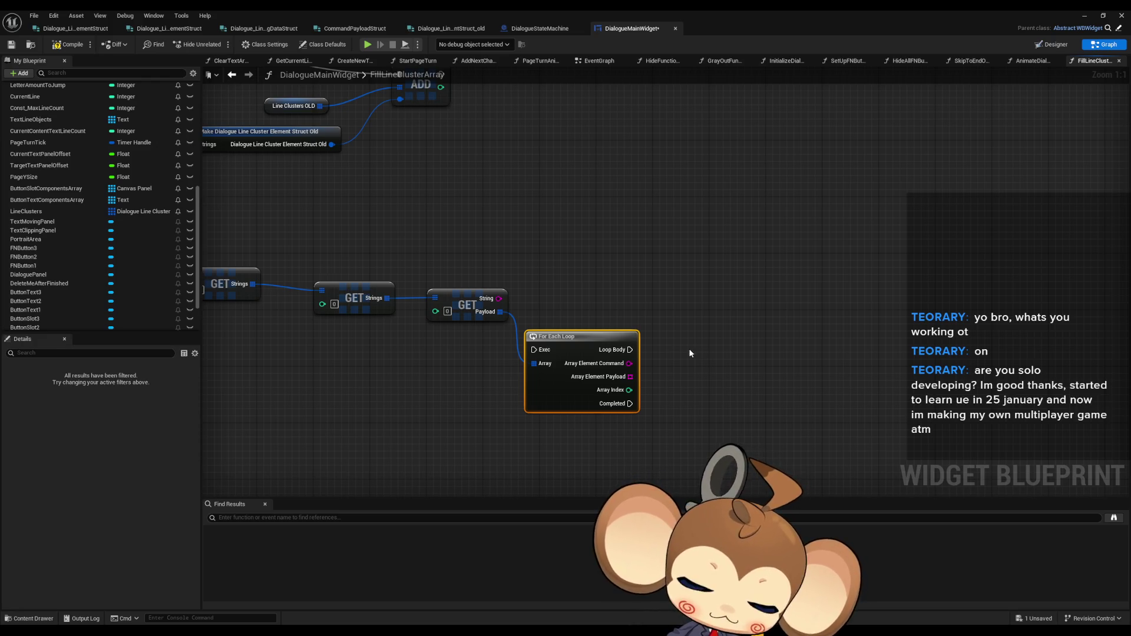
scroll(607, 318, down, 3)
drag(342, 285, 722, 419)
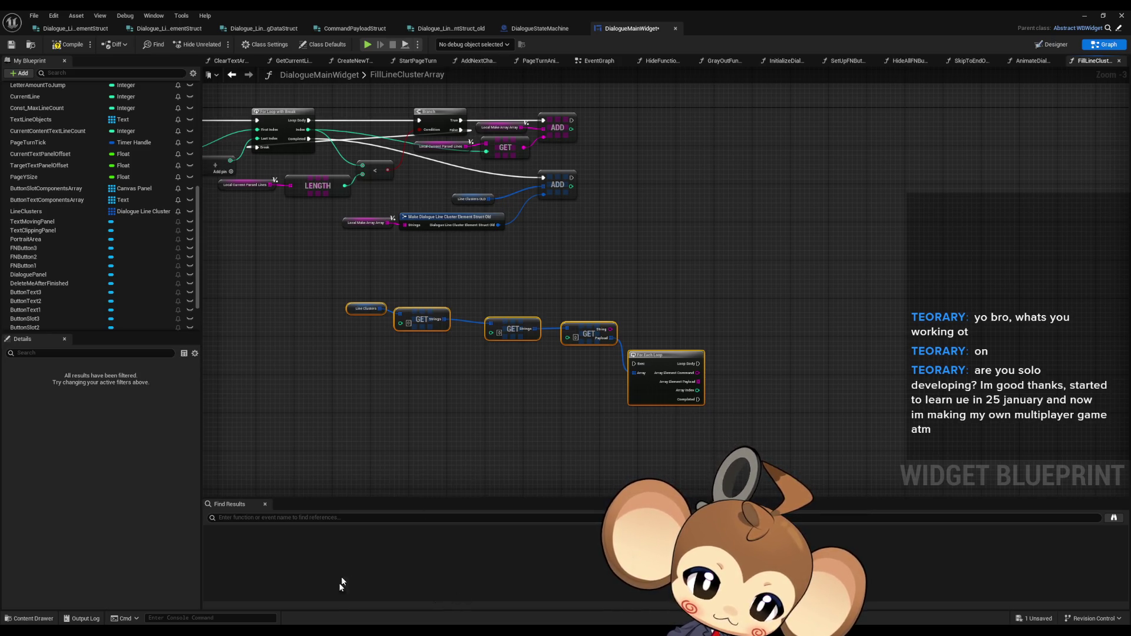
key(alt+Tab)
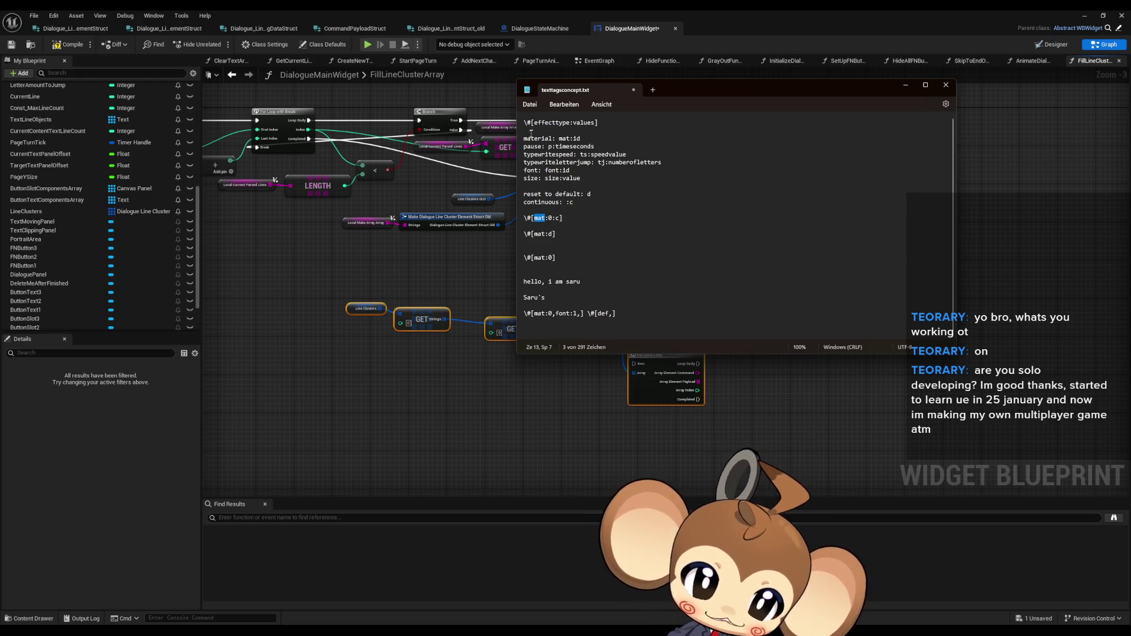
drag(531, 133, 582, 138)
drag(526, 171, 552, 170)
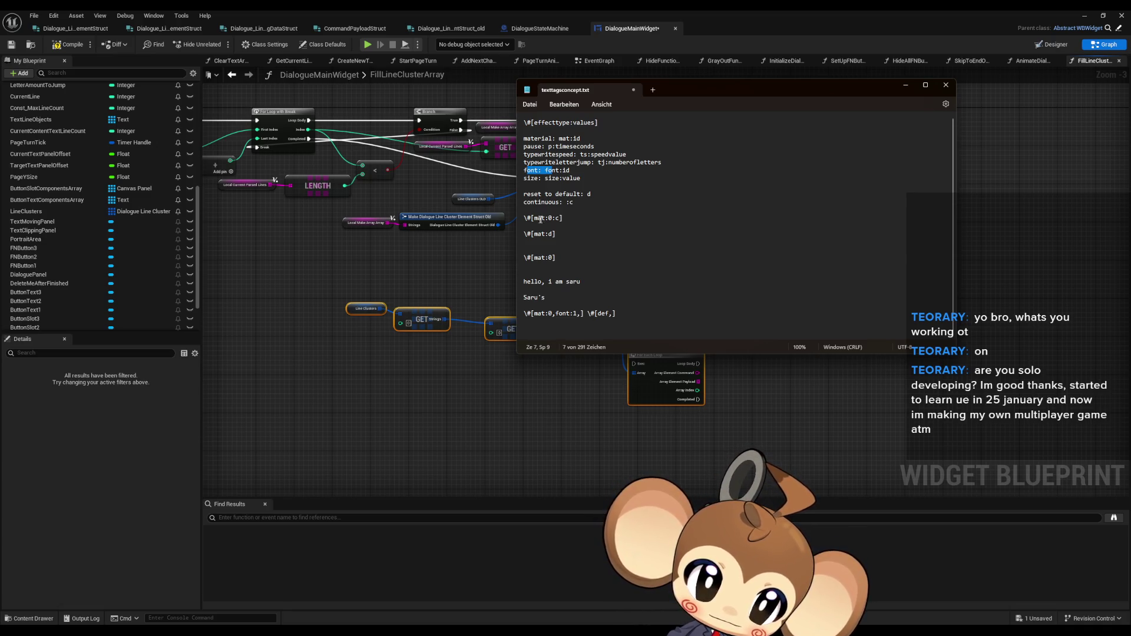
mouse_move(556, 147)
mouse_down()
mouse_move(626, 154)
mouse_move(564, 145)
mouse_up()
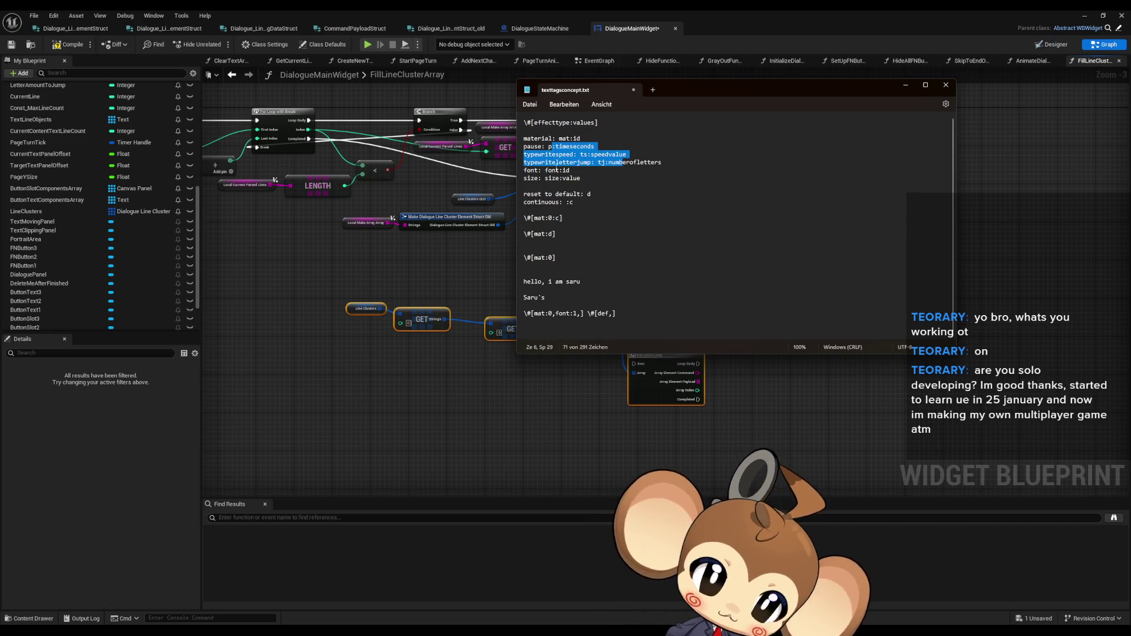
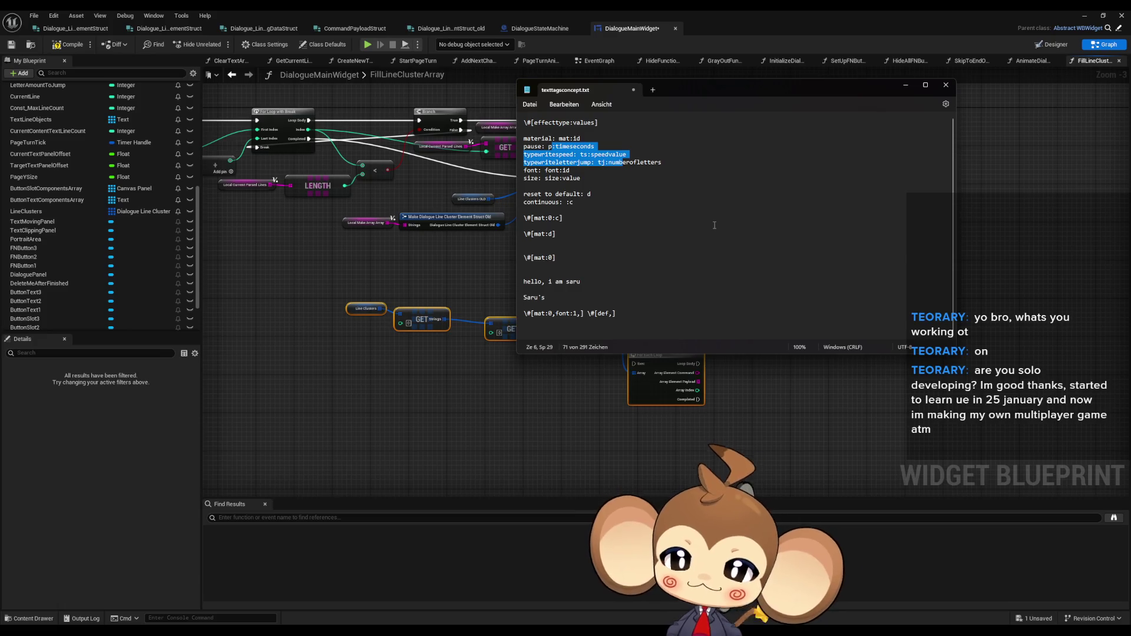
Step: Move the Notepad notes aside and add a \p tag on the empty line below \@[mat:0]
mouse_move(681, 89)
mouse_down()
mouse_move(837, 157)
mouse_move(790, 116)
mouse_move(794, 105)
mouse_up()
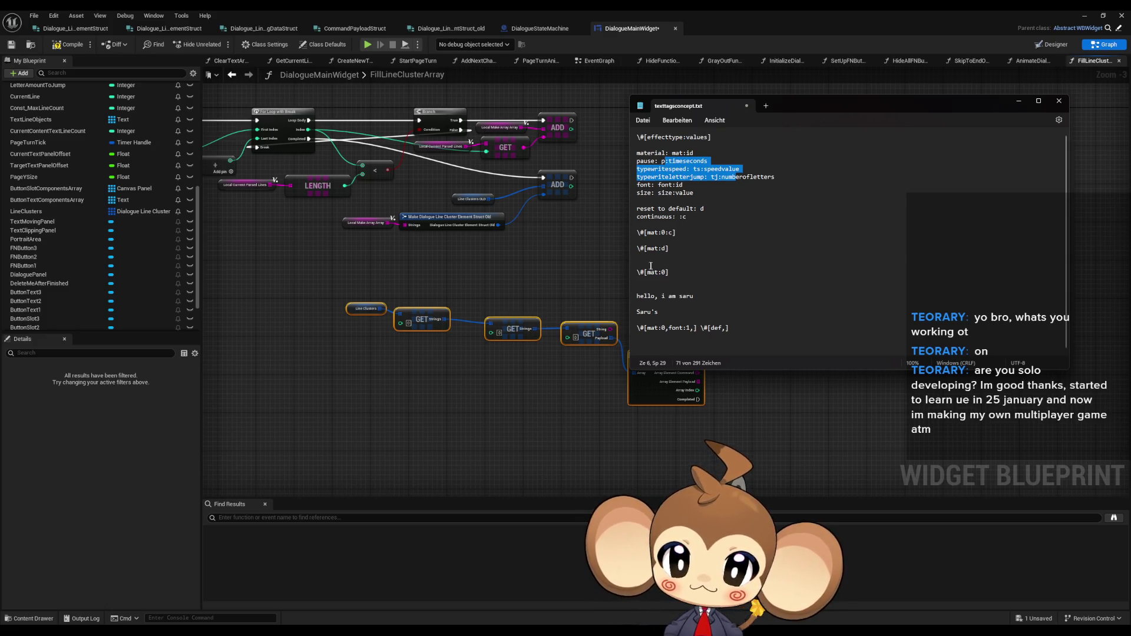
click(675, 172)
drag(648, 162, 702, 163)
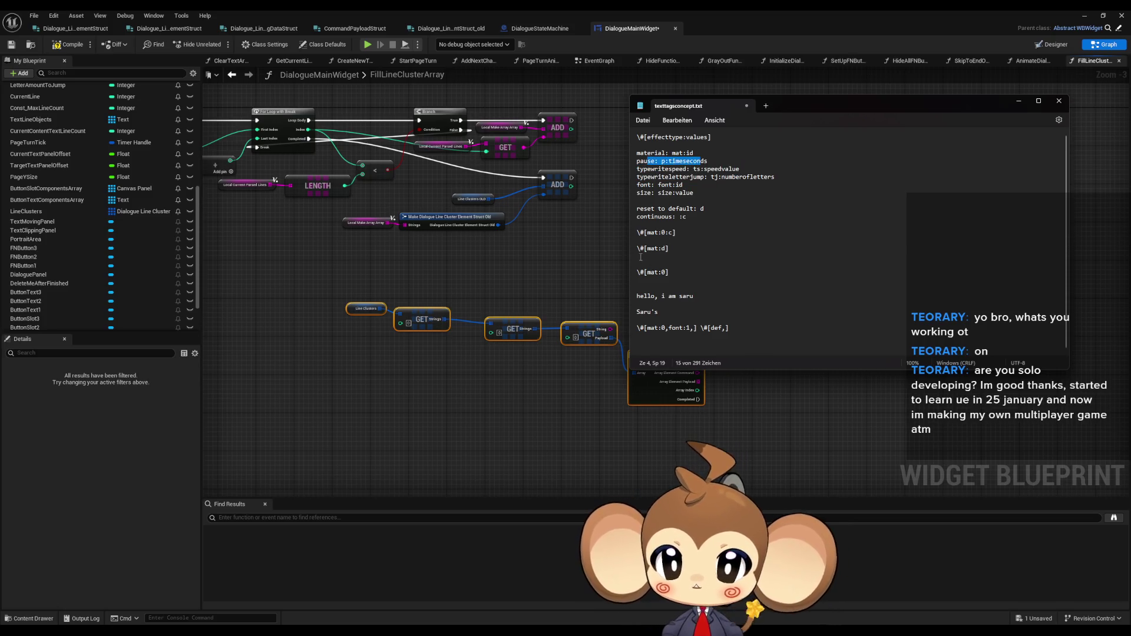
click(645, 280)
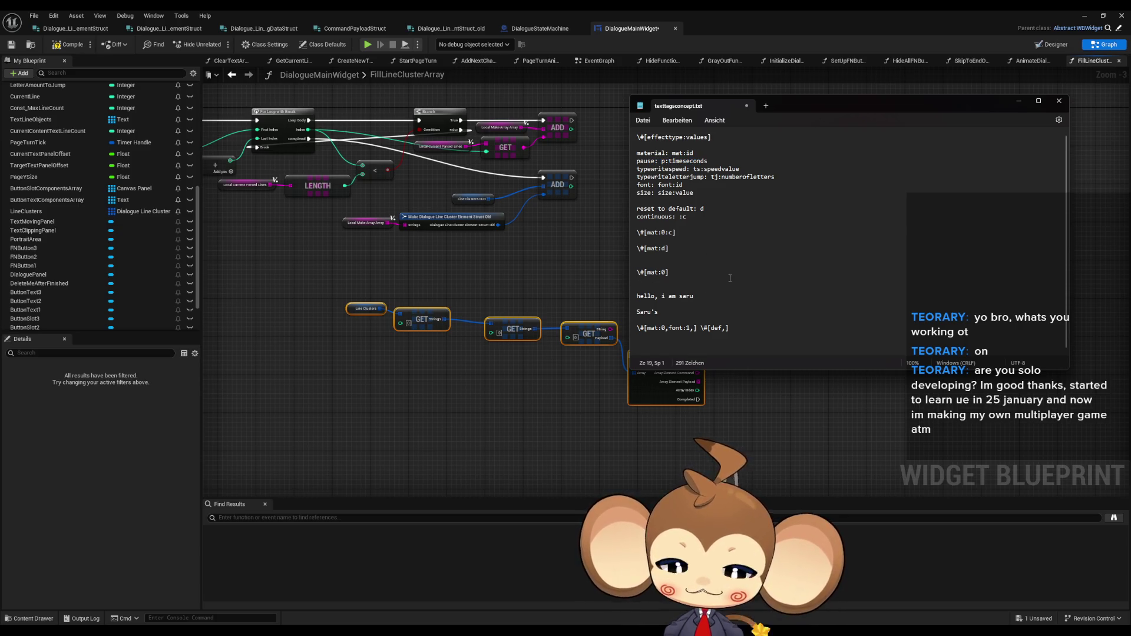
text(\p)
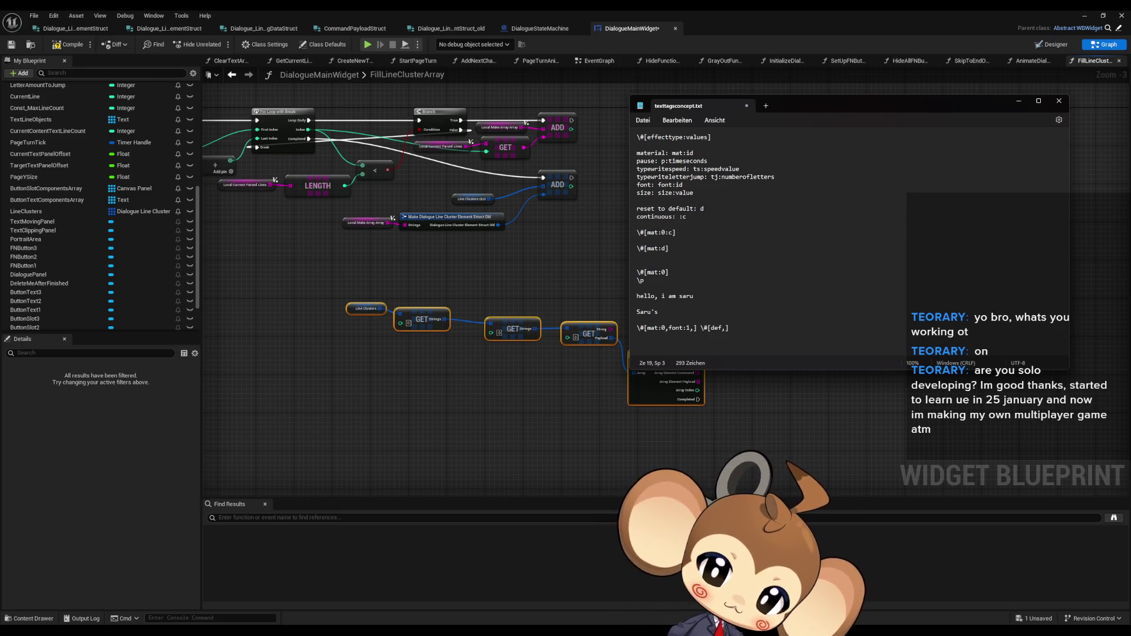
drag(676, 169, 743, 181)
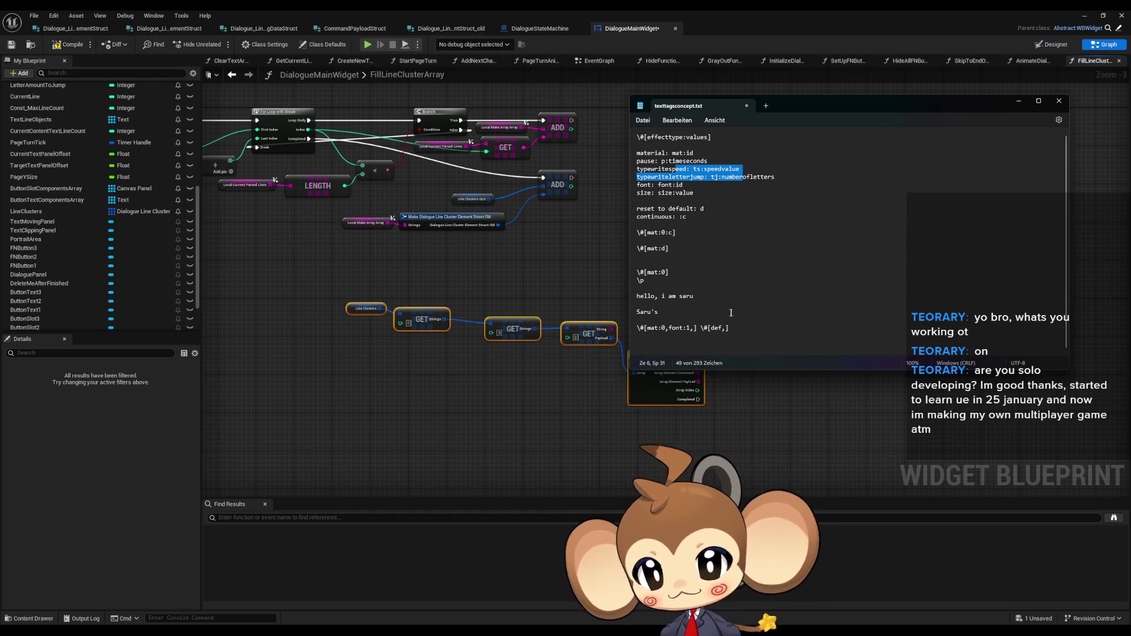
Step: Select the \p line in the text tags notes
drag(637, 280, 645, 280)
Step: Delete the \p line and move the Notepad window further right
key(BackSpace)
key(BackSpace)
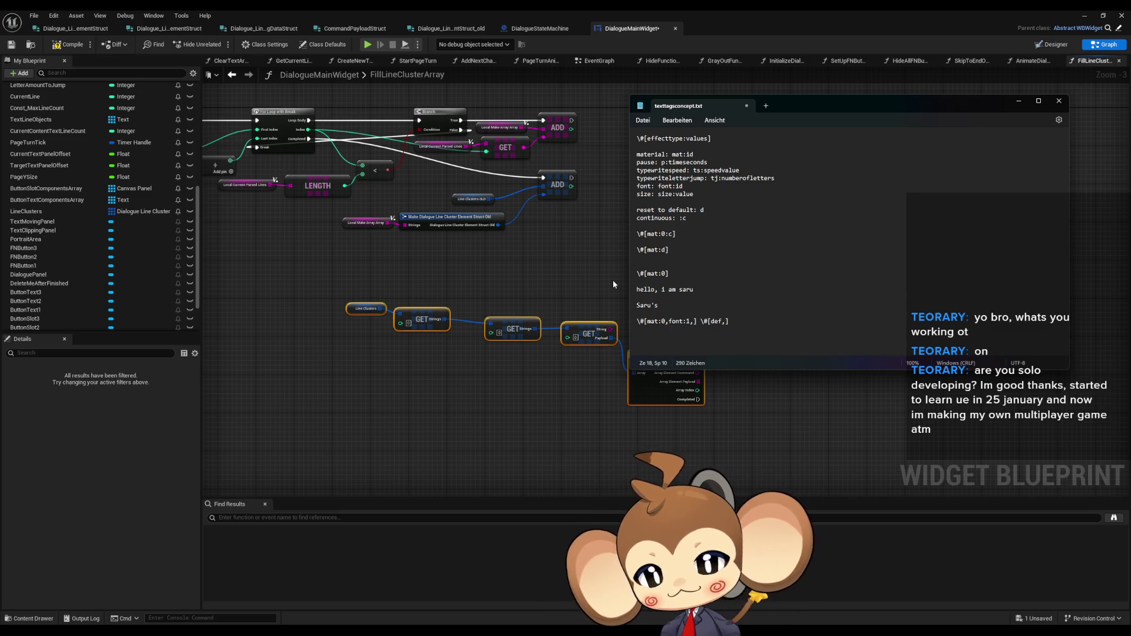
drag(794, 110, 1130, 127)
Step: Wire the For Loop with Break's Completed pin to the lower ADD node's exec input
mouse_move(604, 240)
mouse_down()
mouse_move(628, 257)
mouse_move(769, 289)
mouse_up()
click(559, 277)
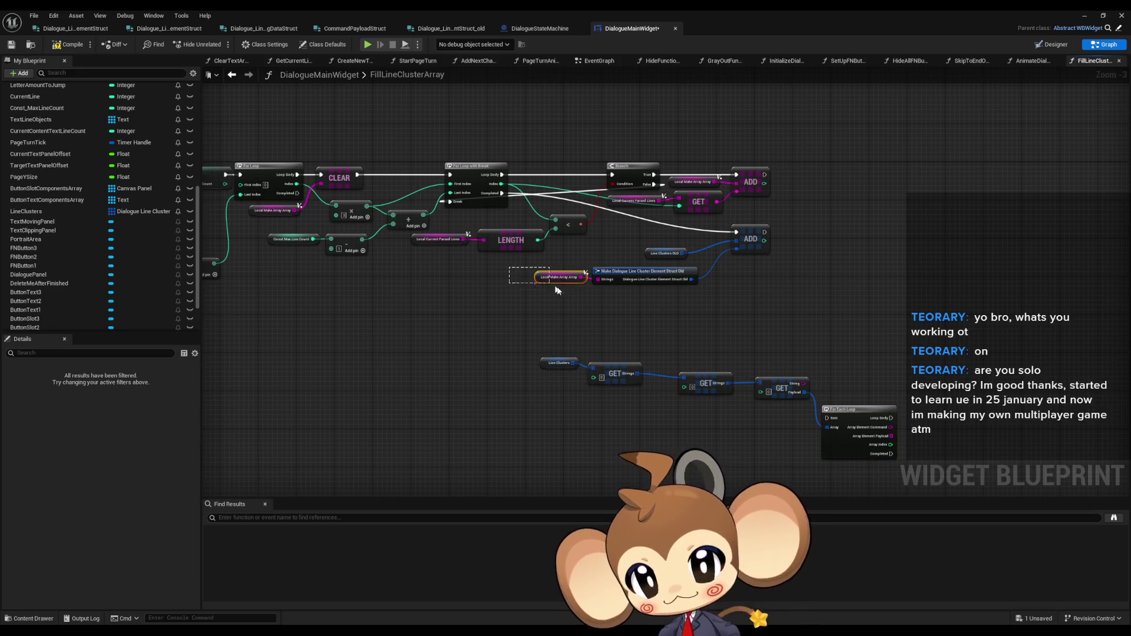
scroll(585, 304, up, 3)
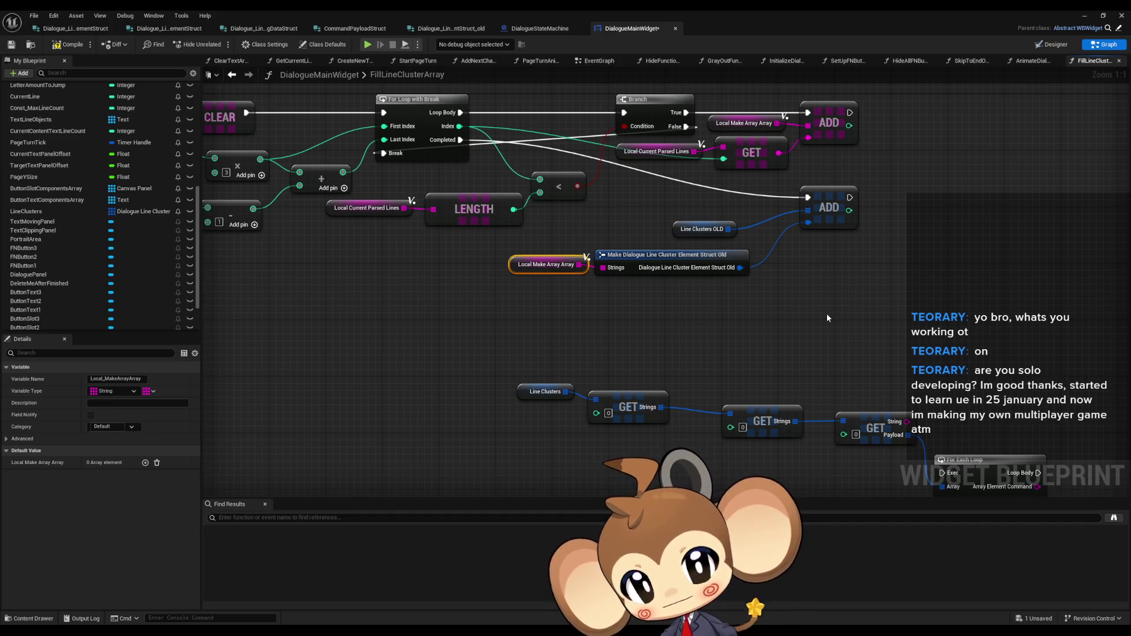
mouse_move(819, 321)
mouse_down()
mouse_move(804, 294)
mouse_move(807, 370)
mouse_up()
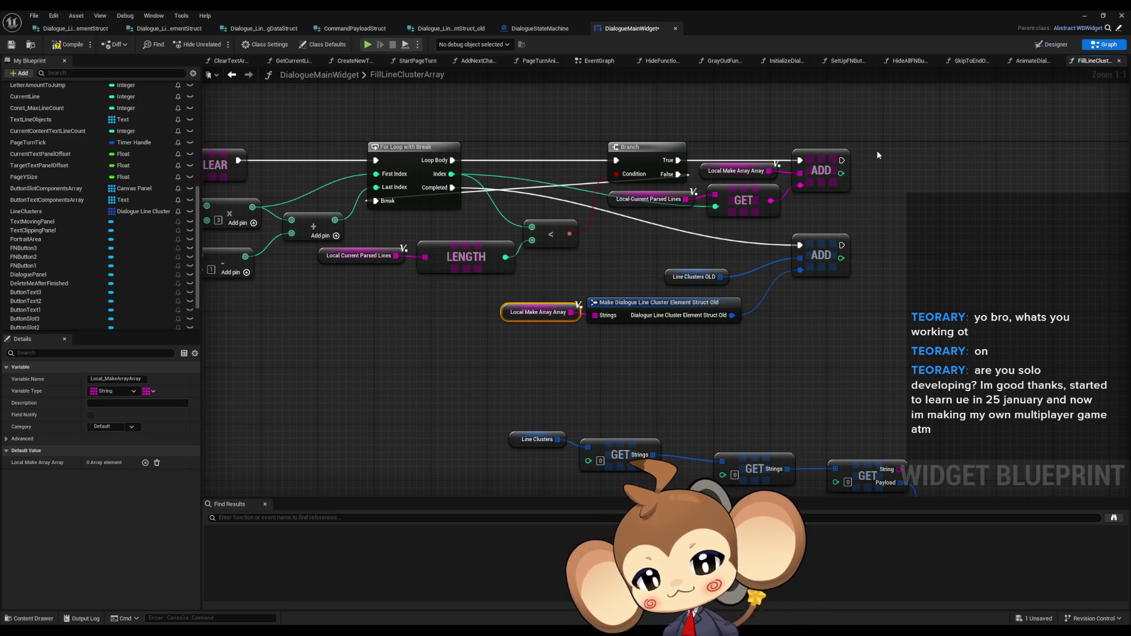
drag(787, 184, 669, 200)
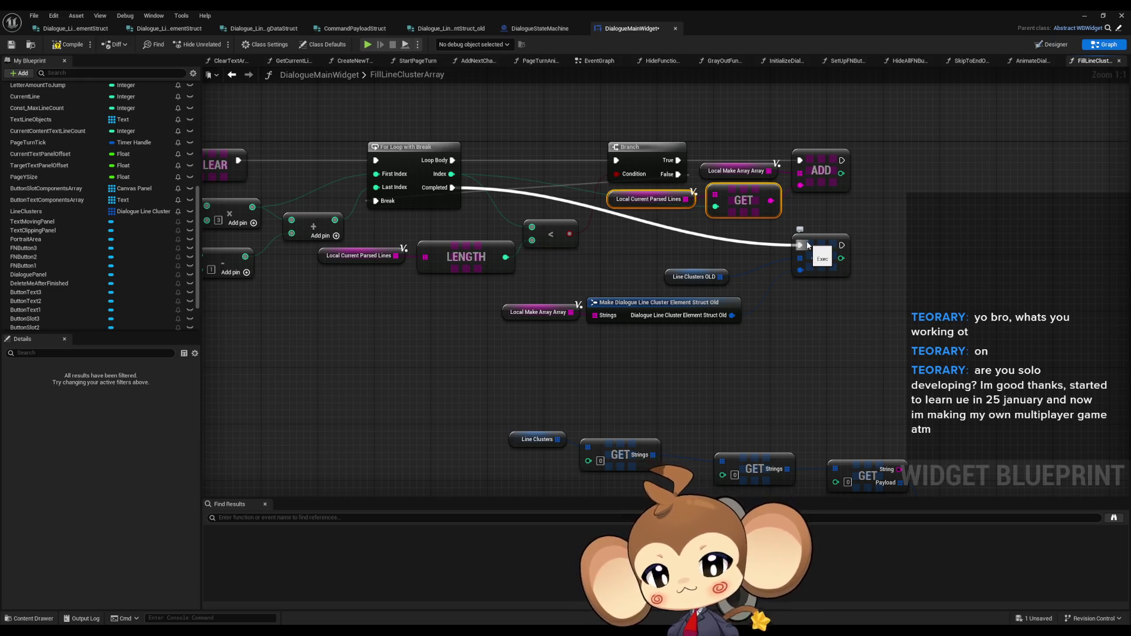
drag(807, 245, 806, 245)
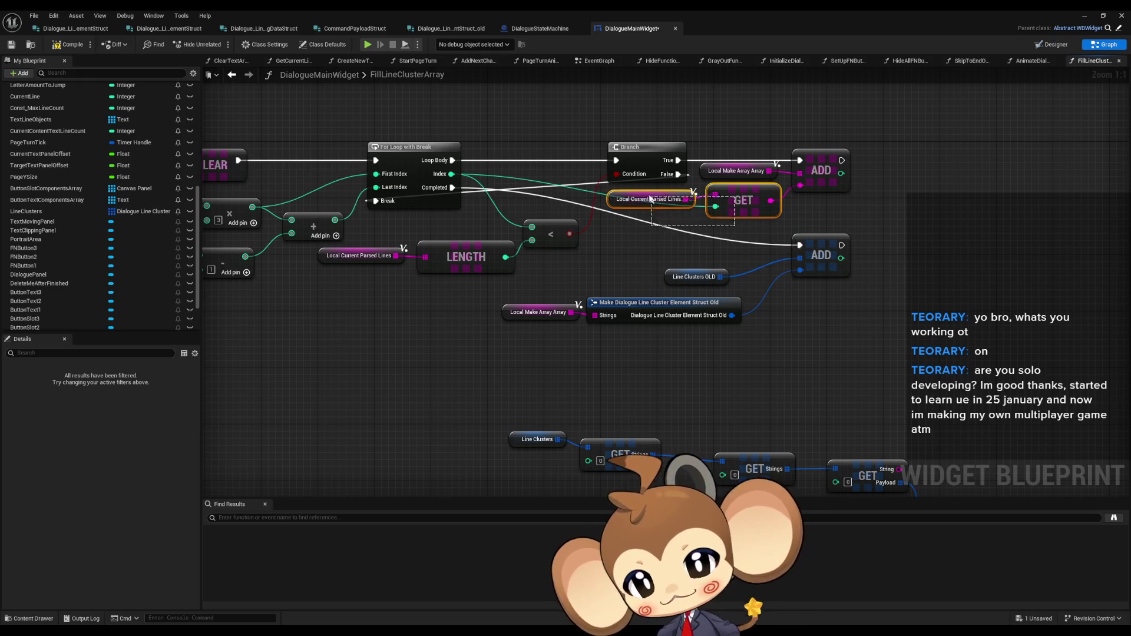
Step: Duplicate the Local Current Parsed Lines and GET pair, wire the loop Index in, and move it up
mouse_move(733, 123)
mouse_down()
mouse_move(1130, 223)
mouse_move(796, 234)
mouse_move(631, 283)
mouse_up()
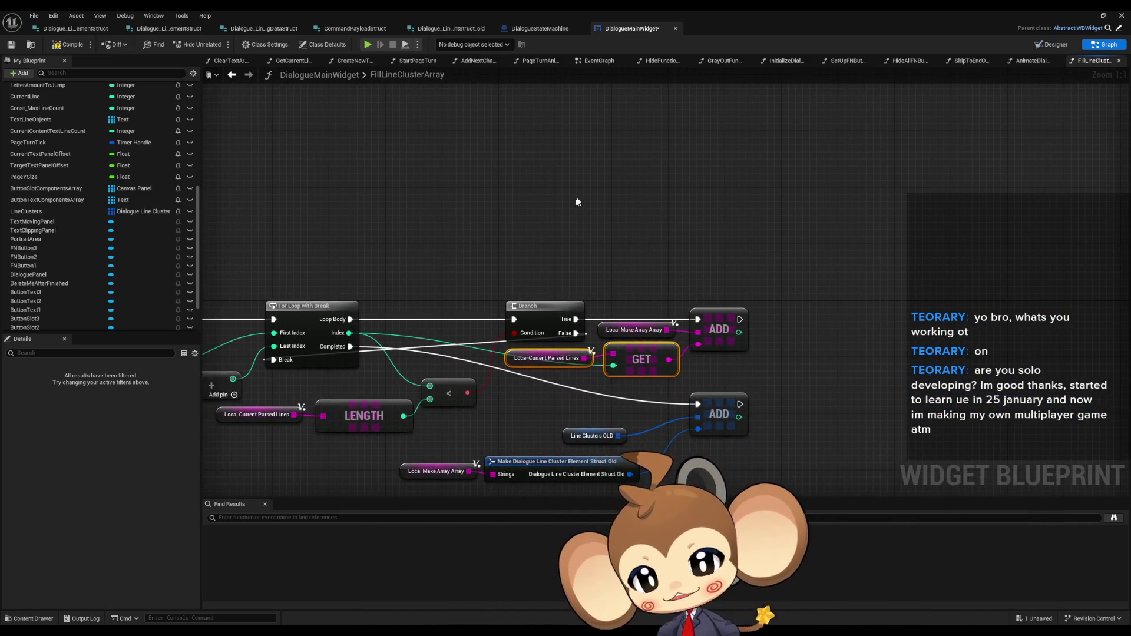
key(ctrl+d)
mouse_move(350, 333)
mouse_down()
mouse_move(655, 209)
mouse_move(625, 204)
mouse_up()
click(678, 164)
drag(696, 163, 636, 226)
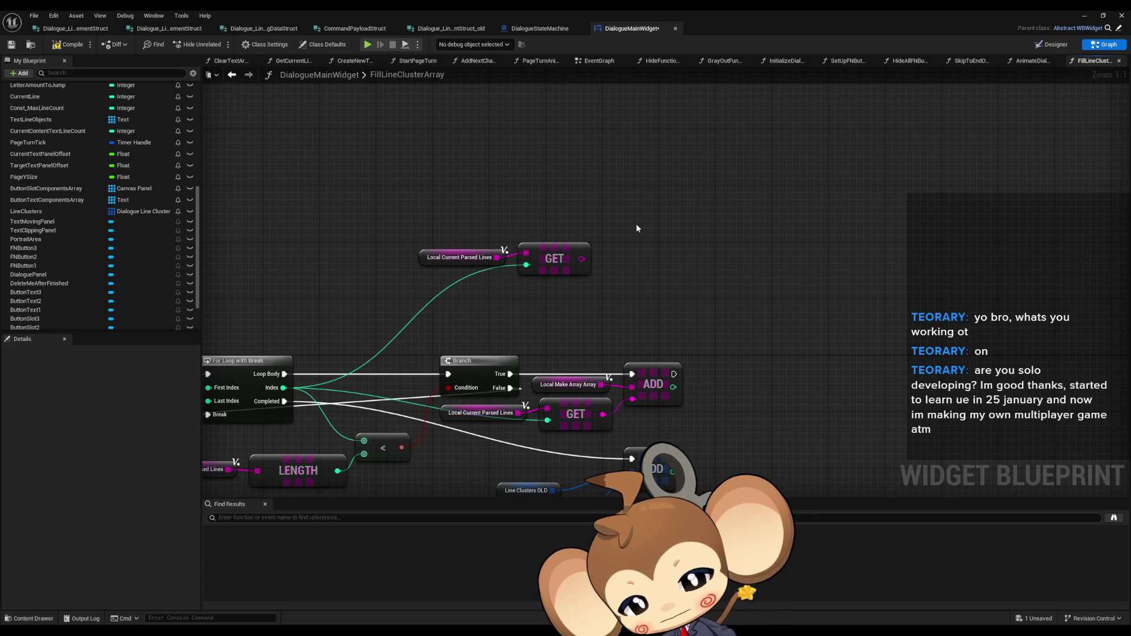
mouse_move(411, 198)
mouse_down()
mouse_move(479, 240)
mouse_move(450, 244)
mouse_up()
ctrl+click(554, 259)
drag(554, 260, 540, 189)
click(704, 196)
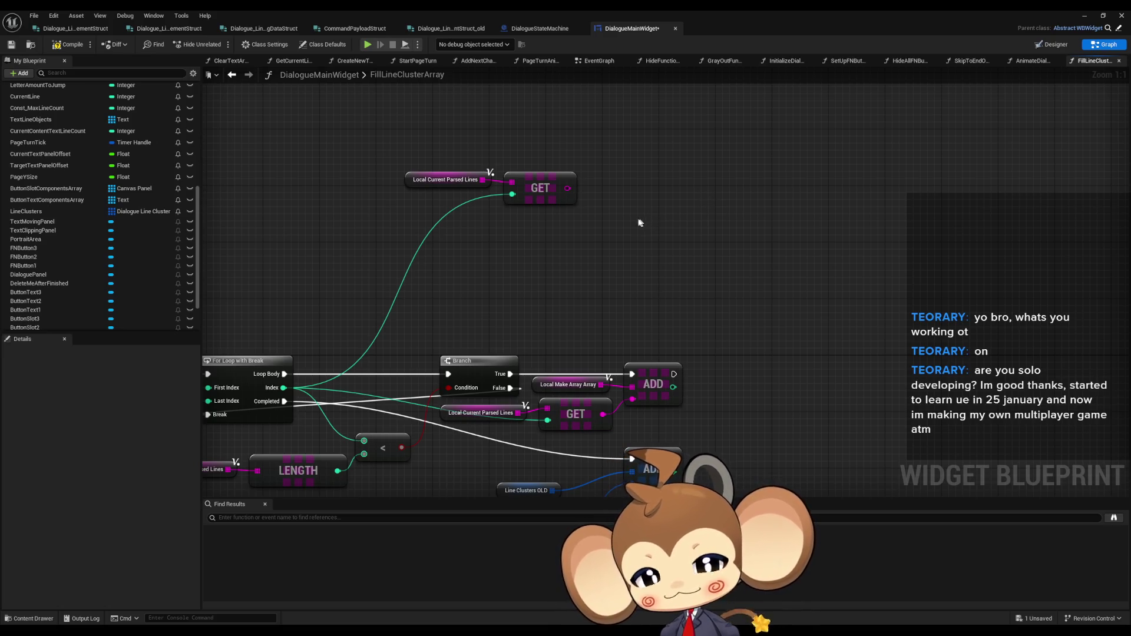
Step: Add a Split node from the GET output with In Str set to \
drag(568, 188, 647, 211)
text(s)
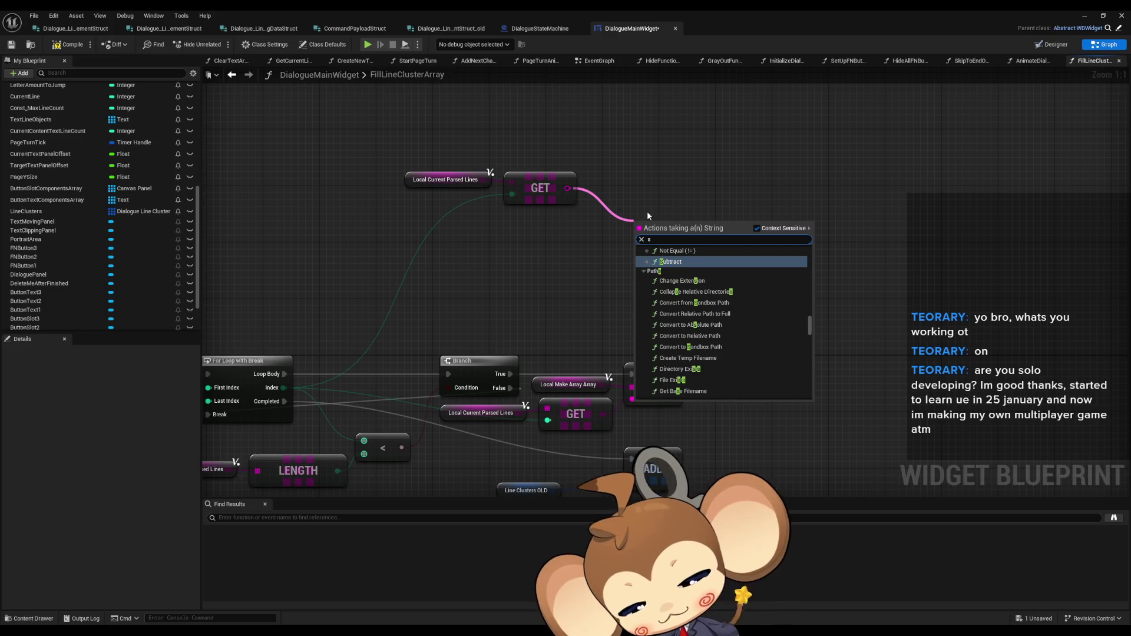
text(plit)
key(Return)
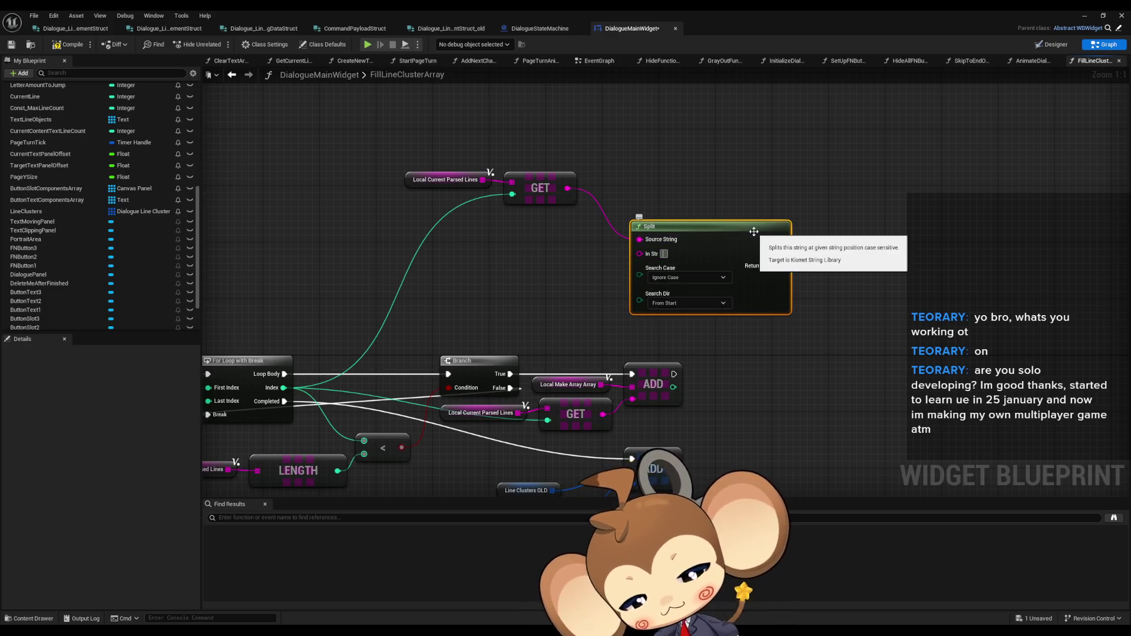
text(\#[)
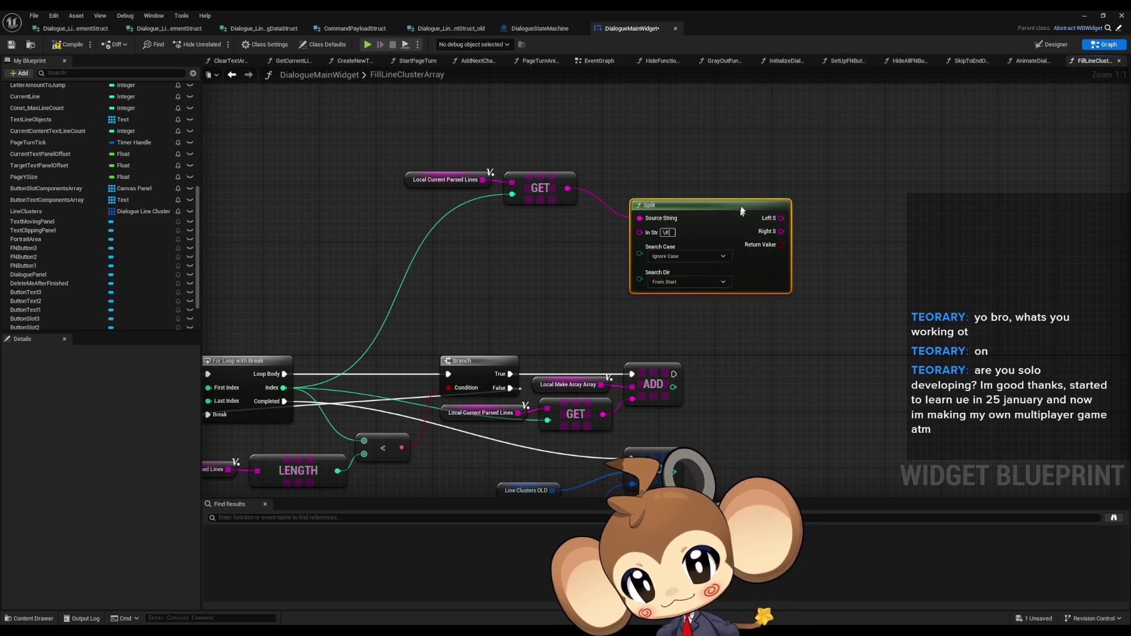
drag(755, 232, 769, 173)
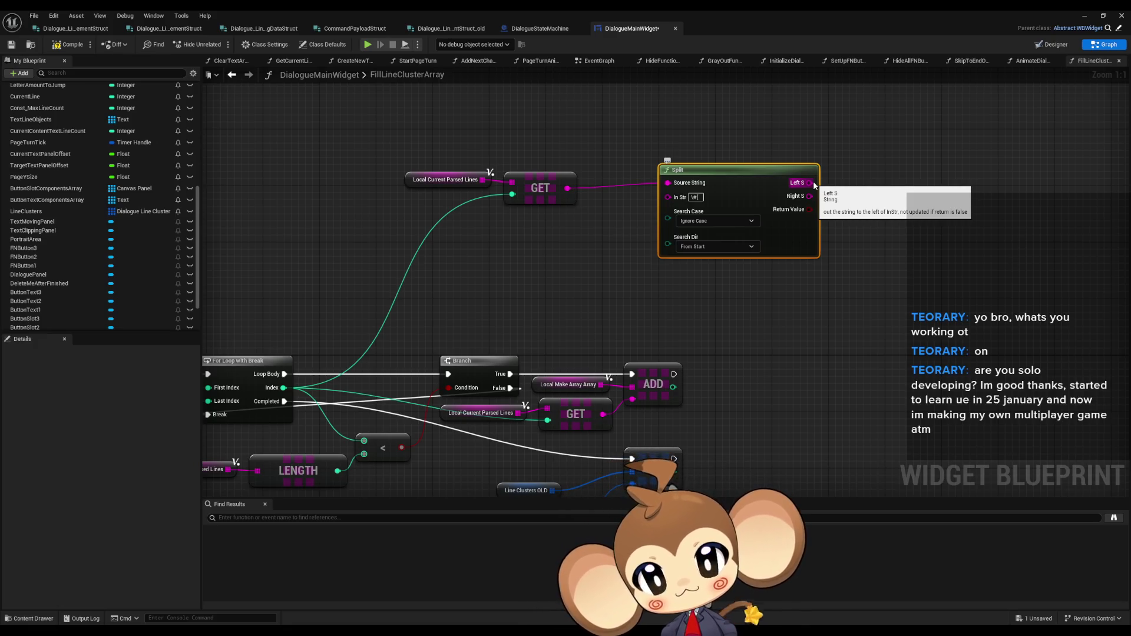
Step: Feed Split's Left S into an Is Empty check that drives a new Branch
mouse_move(815, 185)
mouse_down()
mouse_move(849, 188)
mouse_move(861, 174)
mouse_up()
text(empt)
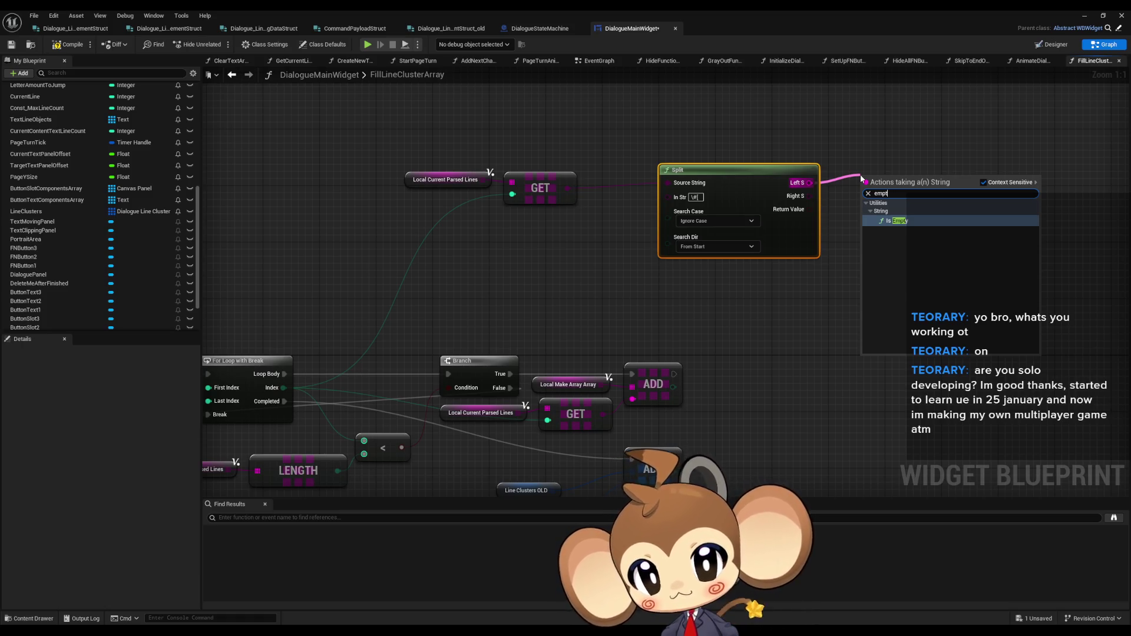
key(Return)
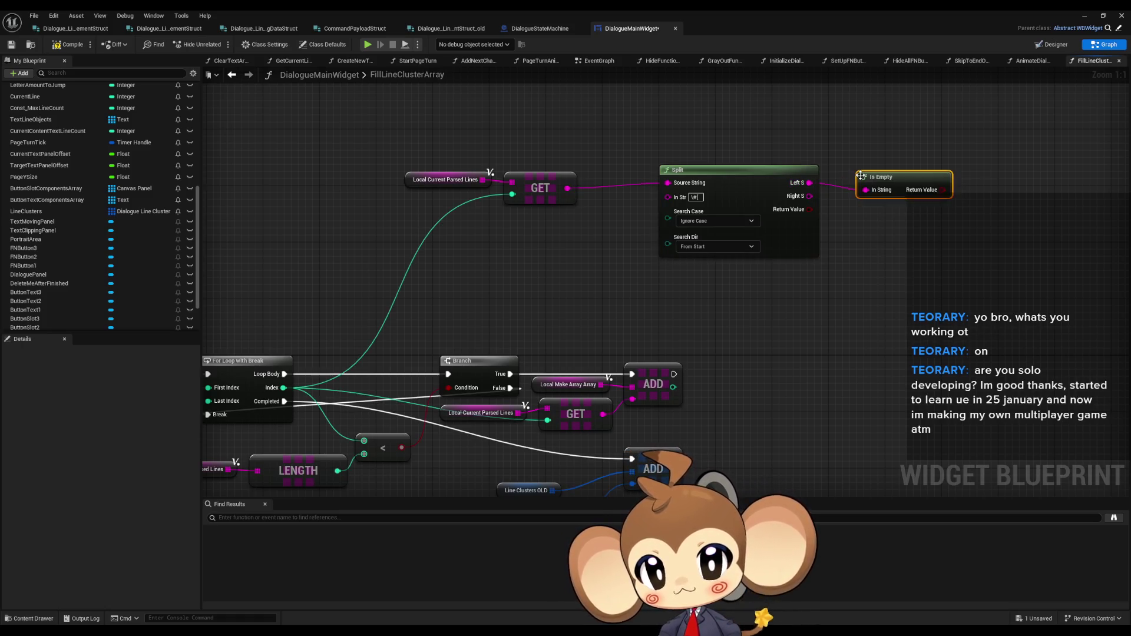
drag(884, 180, 855, 128)
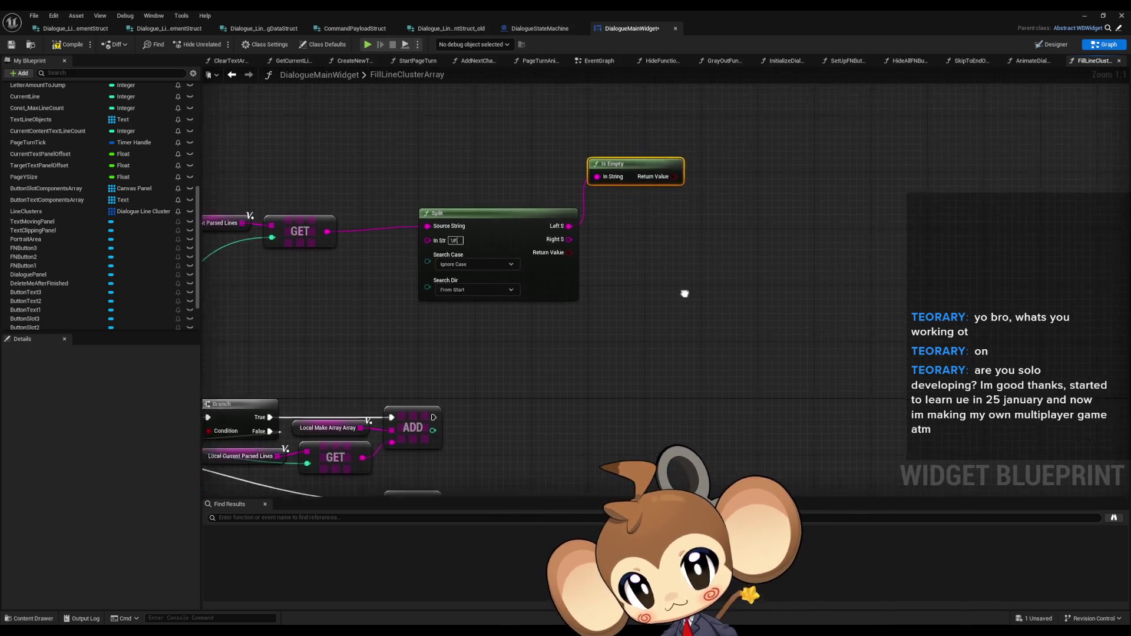
mouse_move(612, 186)
mouse_down()
mouse_move(669, 192)
mouse_move(699, 175)
mouse_up()
text(branch)
key(Return)
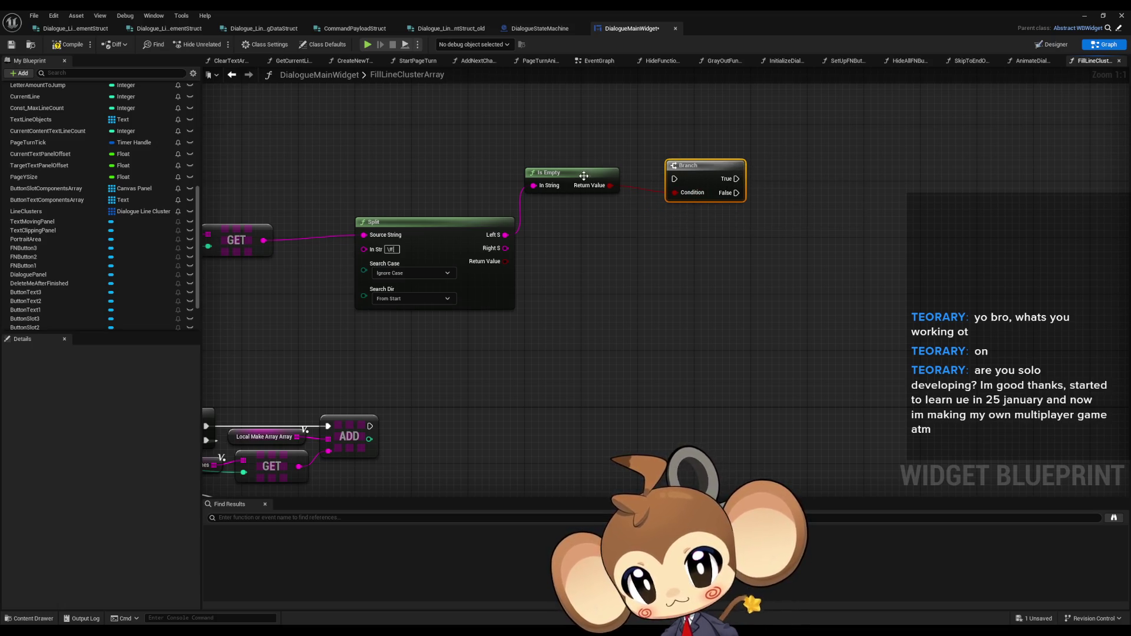
drag(583, 177, 591, 184)
mouse_move(698, 174)
mouse_down()
mouse_move(677, 191)
mouse_move(707, 215)
mouse_move(610, 200)
mouse_up()
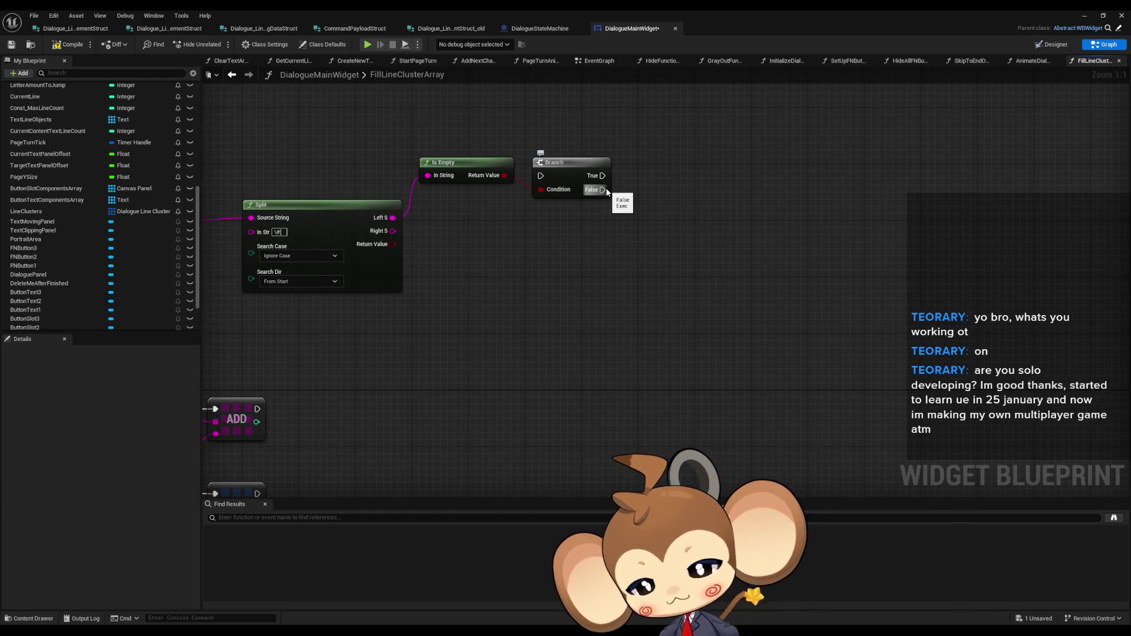
mouse_move(413, 472)
mouse_down()
mouse_move(622, 375)
mouse_move(666, 339)
mouse_up()
Step: Survey the FillLineClusterArray graph and select the Line Clusters OLD getter to show its details
scroll(647, 370, down, 3)
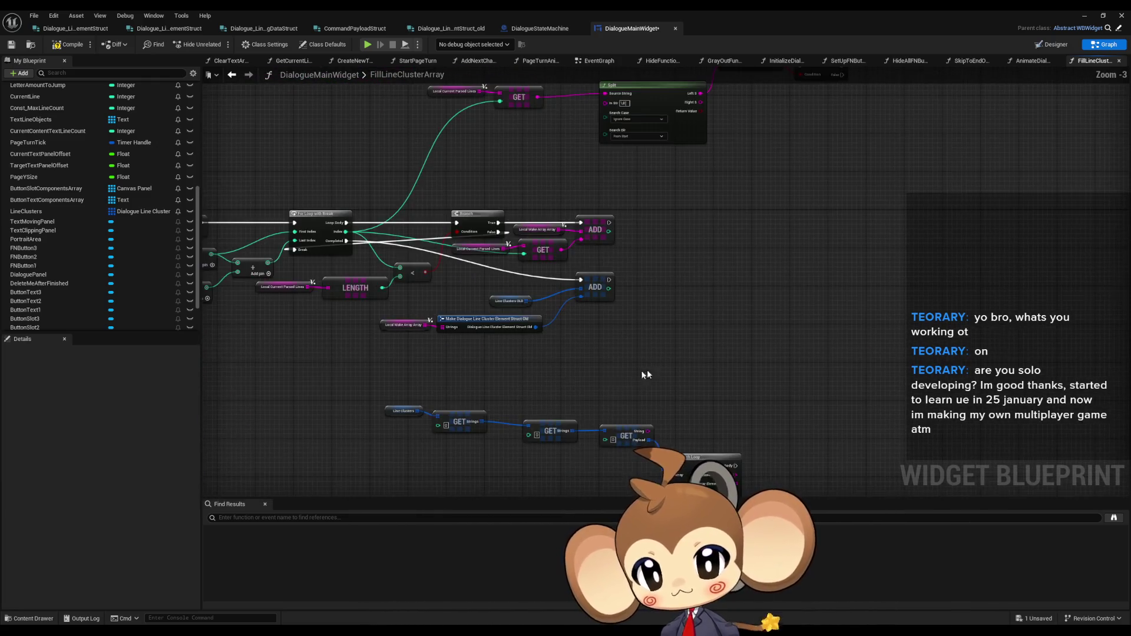
drag(456, 412, 450, 407)
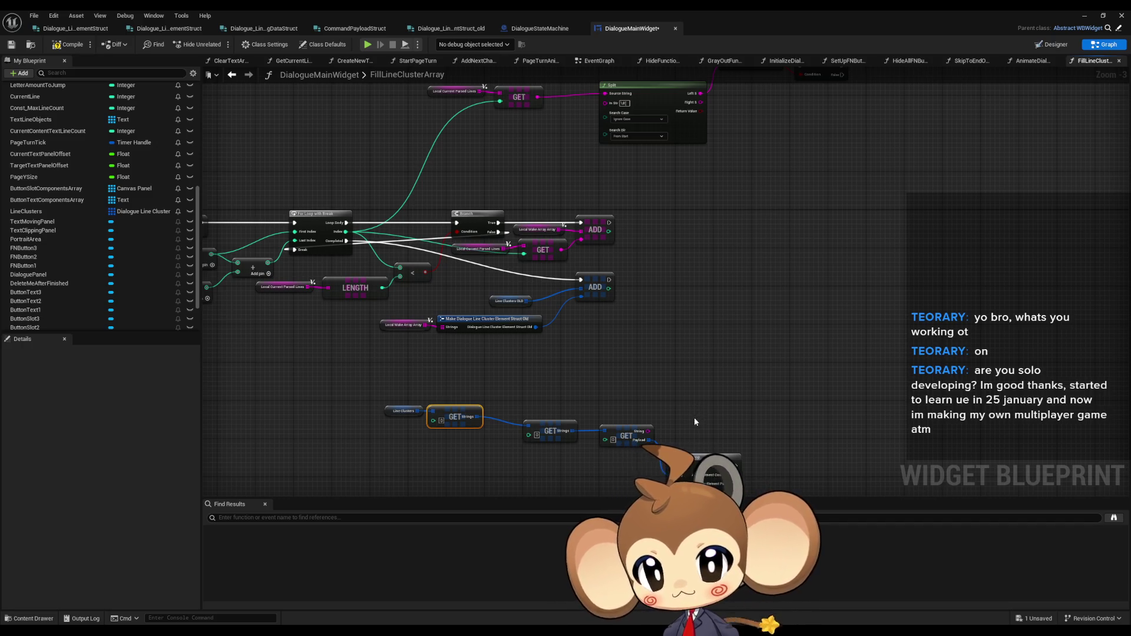
drag(494, 403, 635, 399)
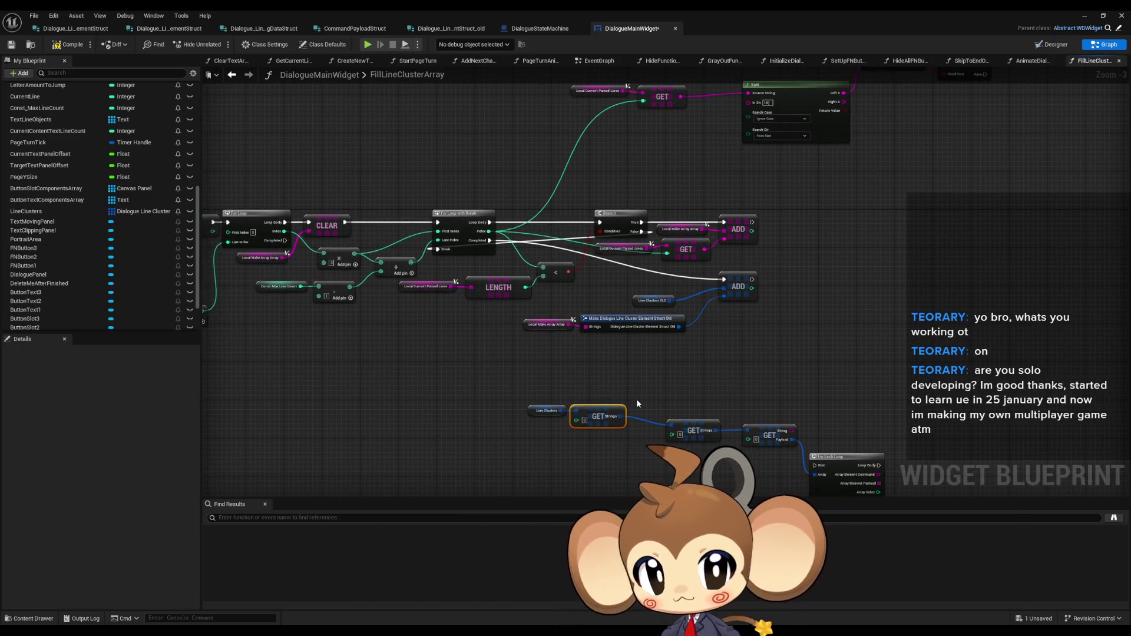
mouse_move(637, 401)
mouse_down()
mouse_move(829, 412)
mouse_move(671, 402)
mouse_up()
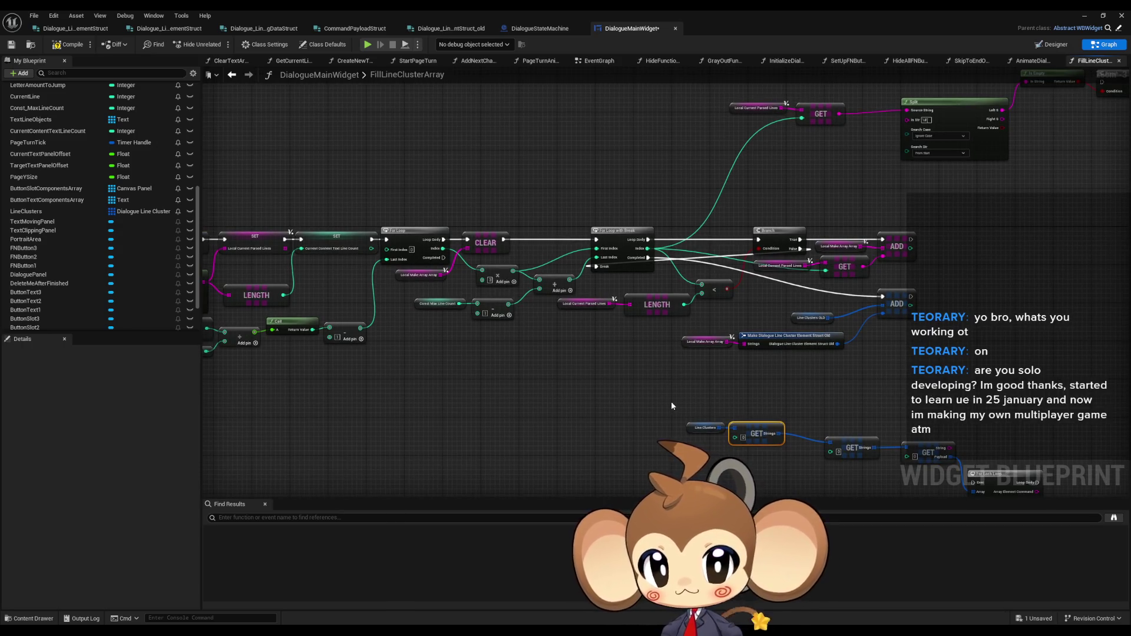
mouse_move(670, 405)
mouse_down()
mouse_move(578, 396)
mouse_move(460, 349)
mouse_move(472, 377)
mouse_move(500, 384)
mouse_up()
scroll(463, 351, down, 1)
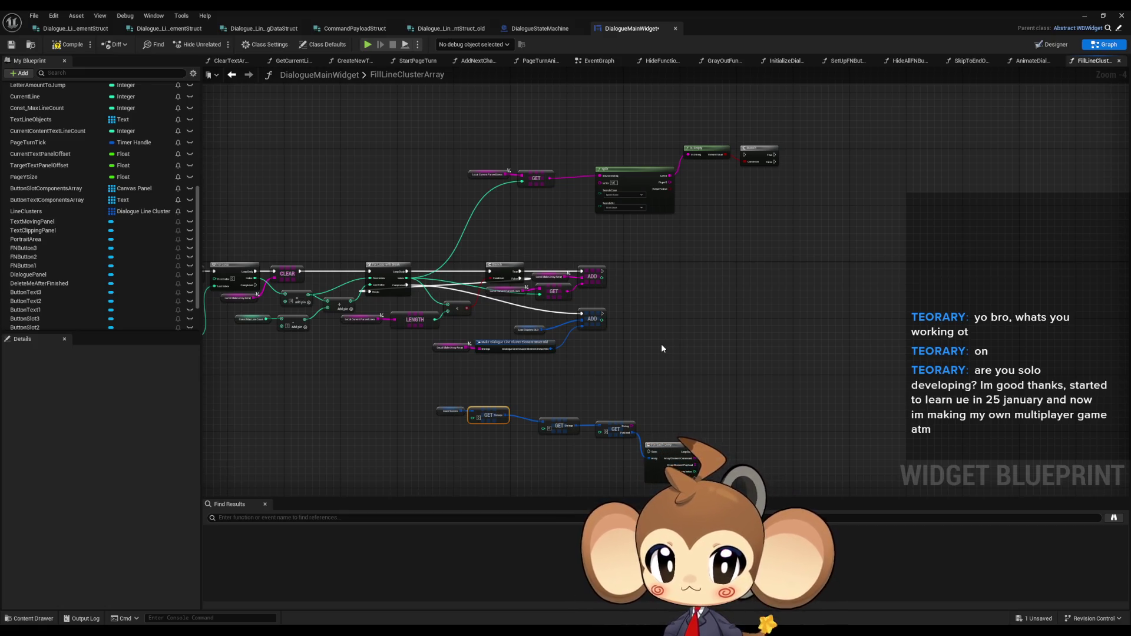
drag(661, 344, 645, 303)
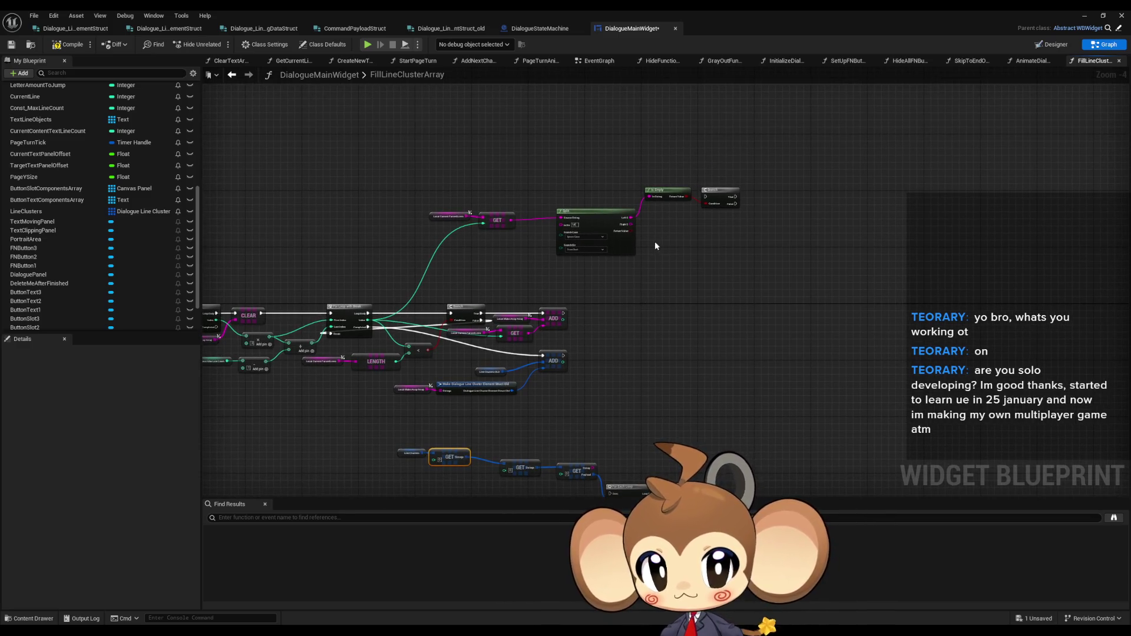
scroll(650, 246, up, 3)
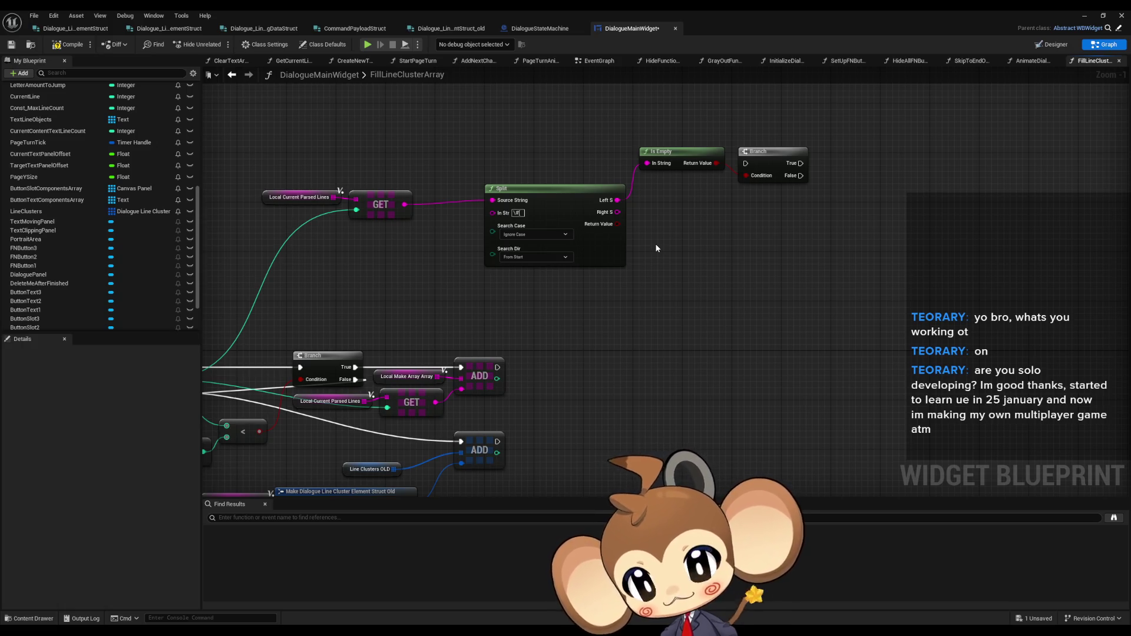
scroll(656, 243, down, 4)
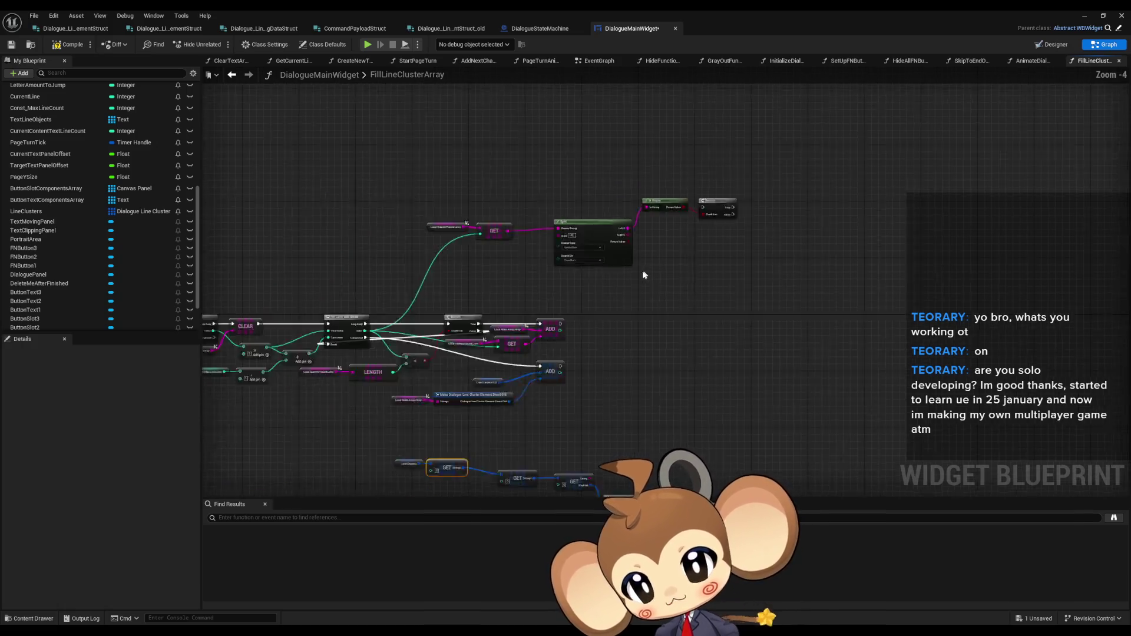
scroll(651, 226, up, 2)
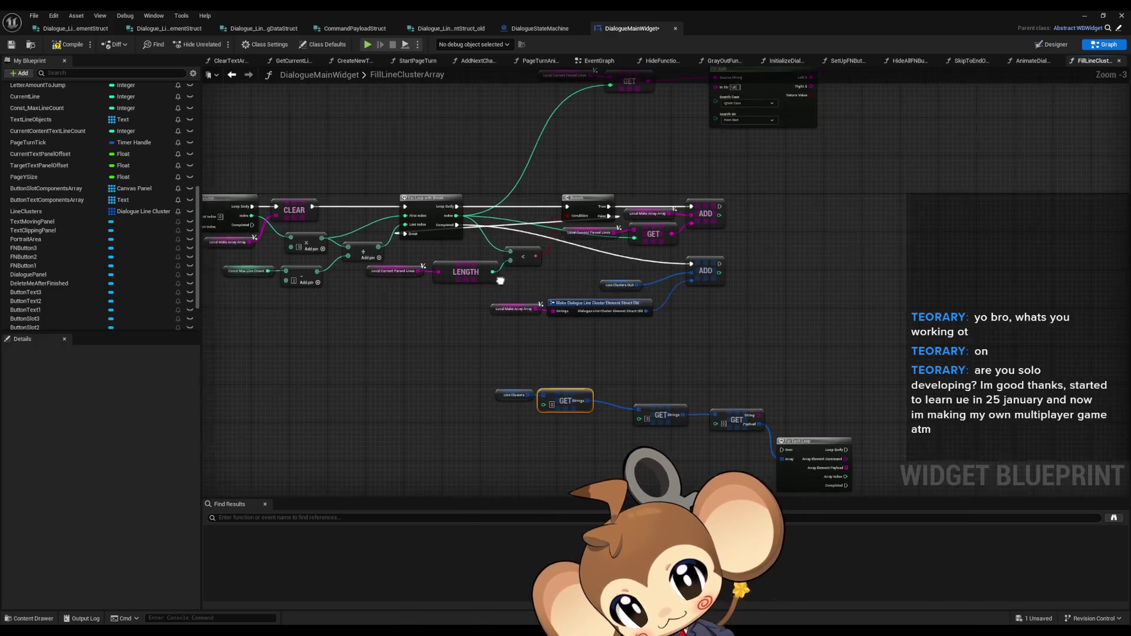
click(760, 315)
mouse_move(760, 315)
mouse_down()
mouse_move(811, 317)
mouse_move(624, 311)
mouse_up()
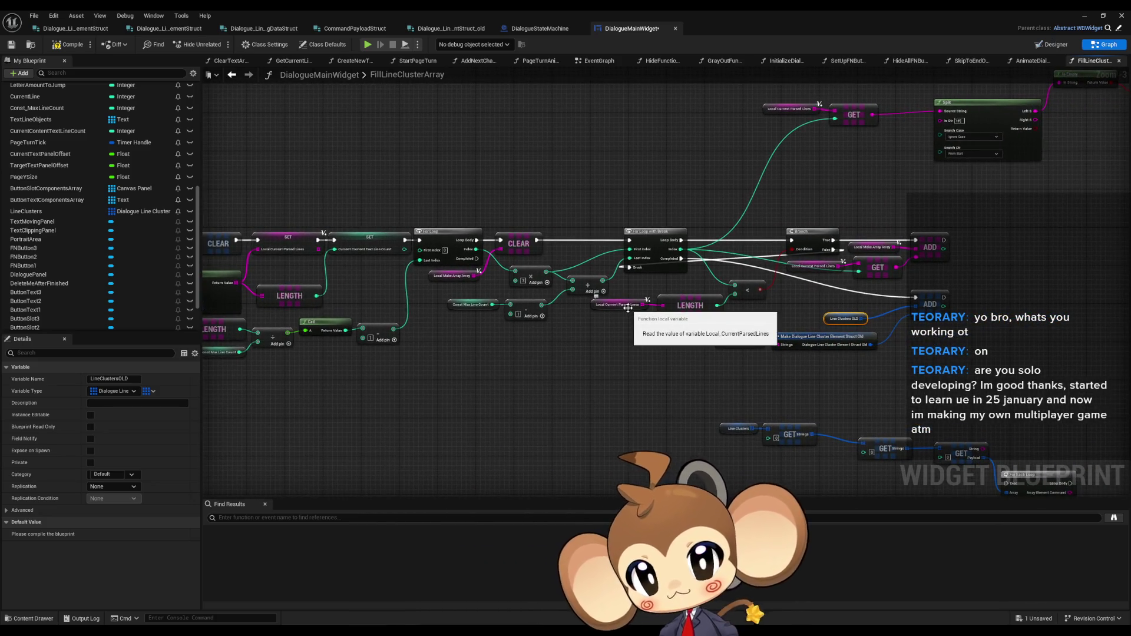
Step: Move the Line Clusters getter near the function entry and add a Clear node from it
click(738, 428)
scroll(542, 288, up, 3)
key(ctrl+x)
key(ctrl+v)
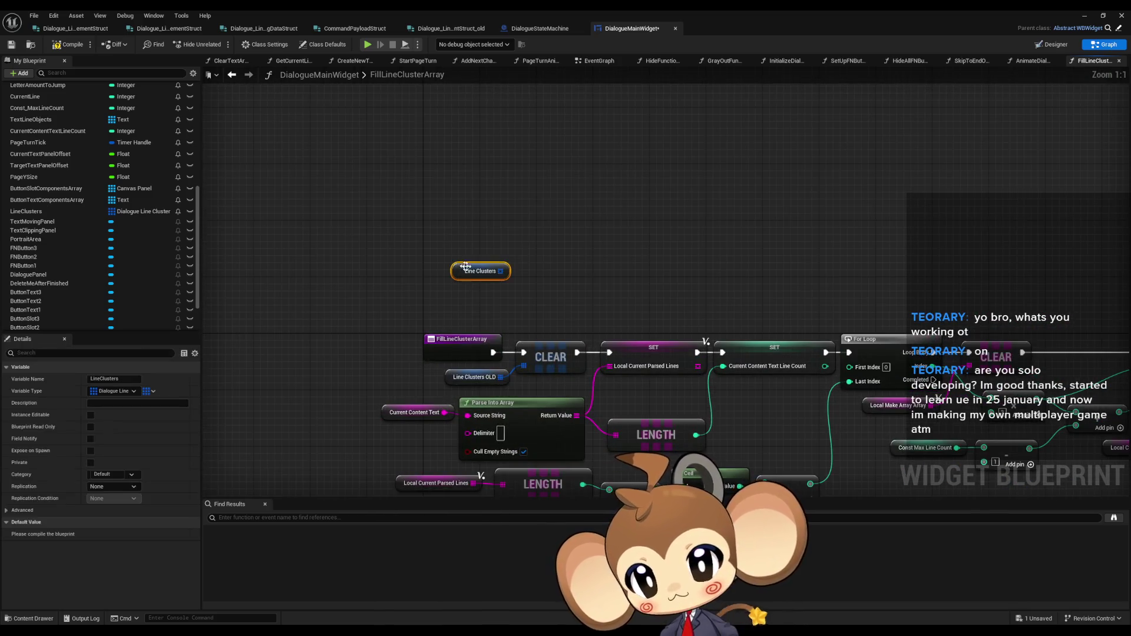
drag(515, 278, 544, 278)
text(clear)
key(Return)
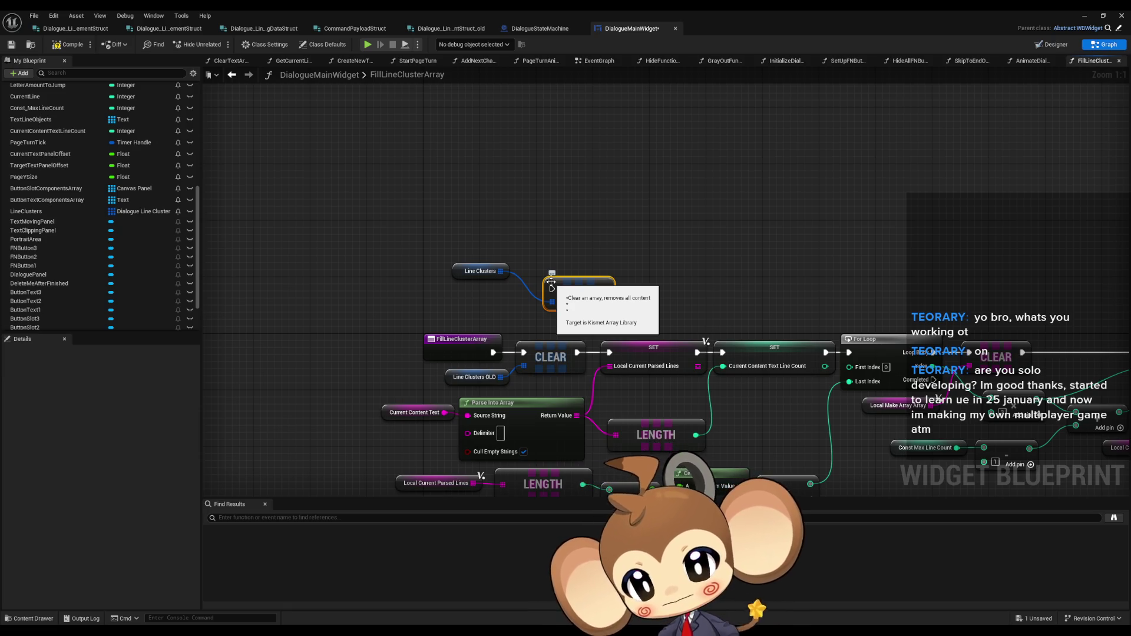
Step: Review the Branch, GET, ADD and Get Strings nodes and inspect the Line Clusters OLD getter
scroll(129, 281, down, 3)
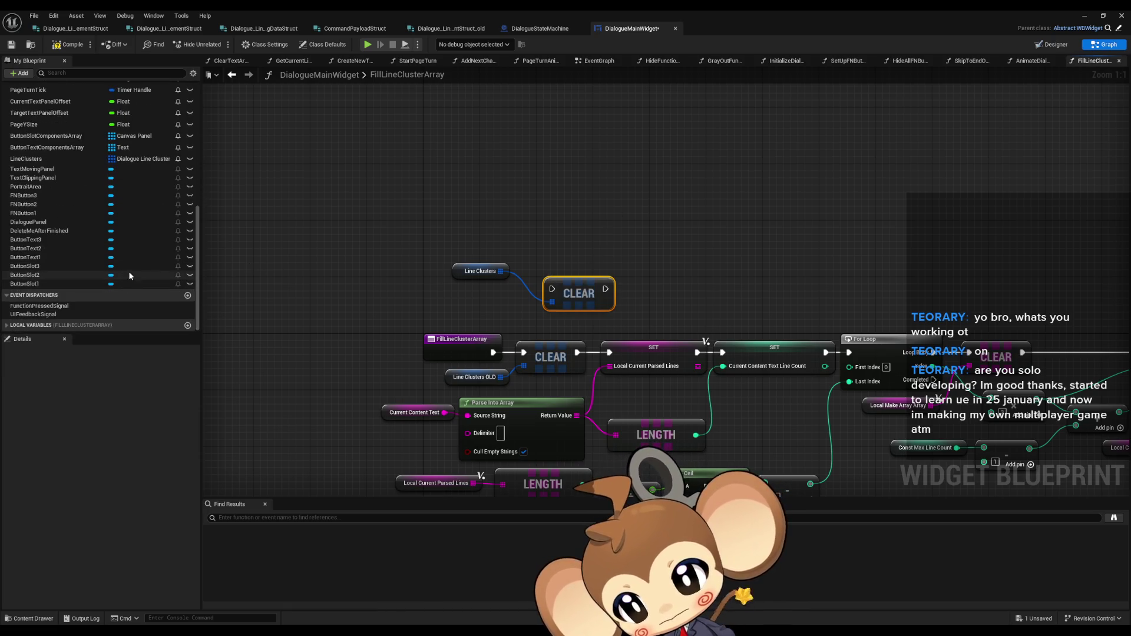
mouse_move(528, 315)
mouse_down()
mouse_move(453, 271)
mouse_move(431, 281)
mouse_up()
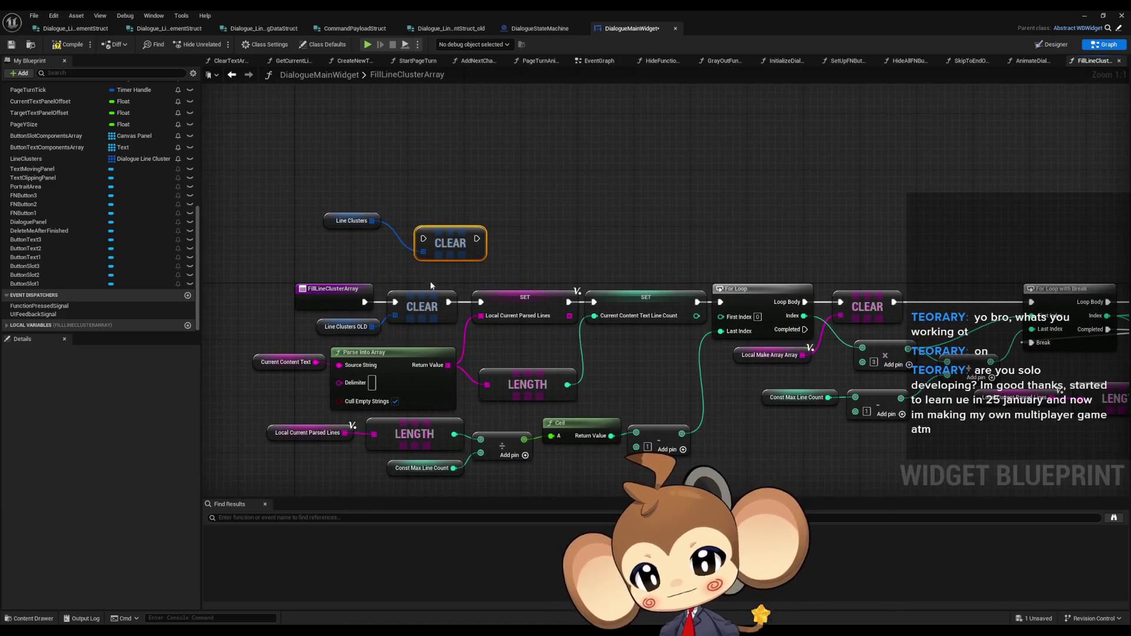
drag(661, 281, 581, 259)
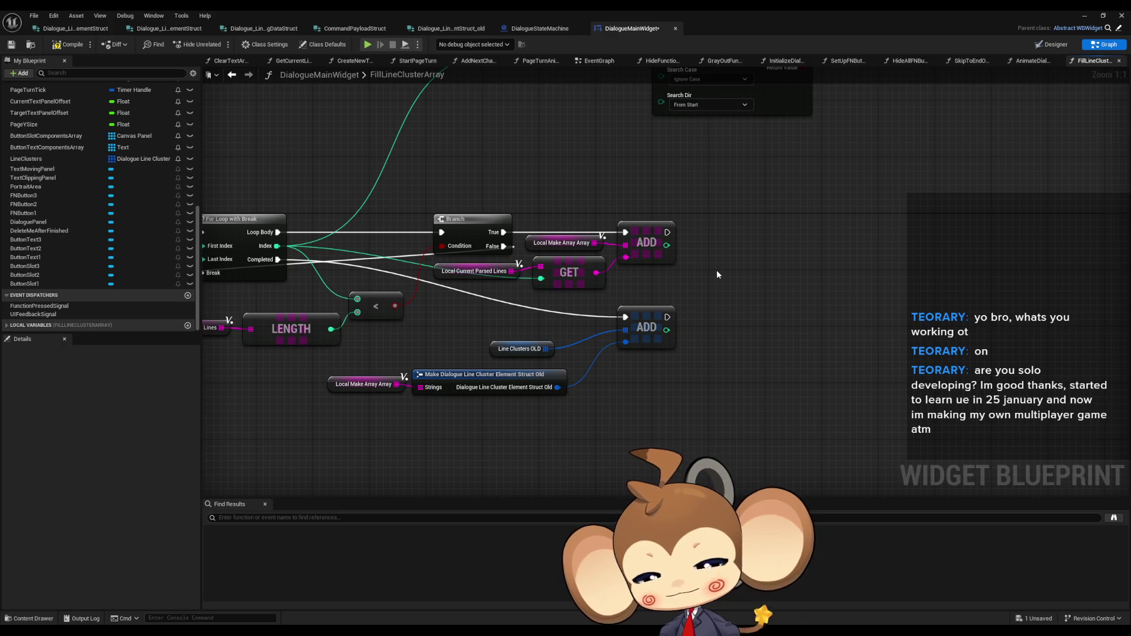
click(536, 349)
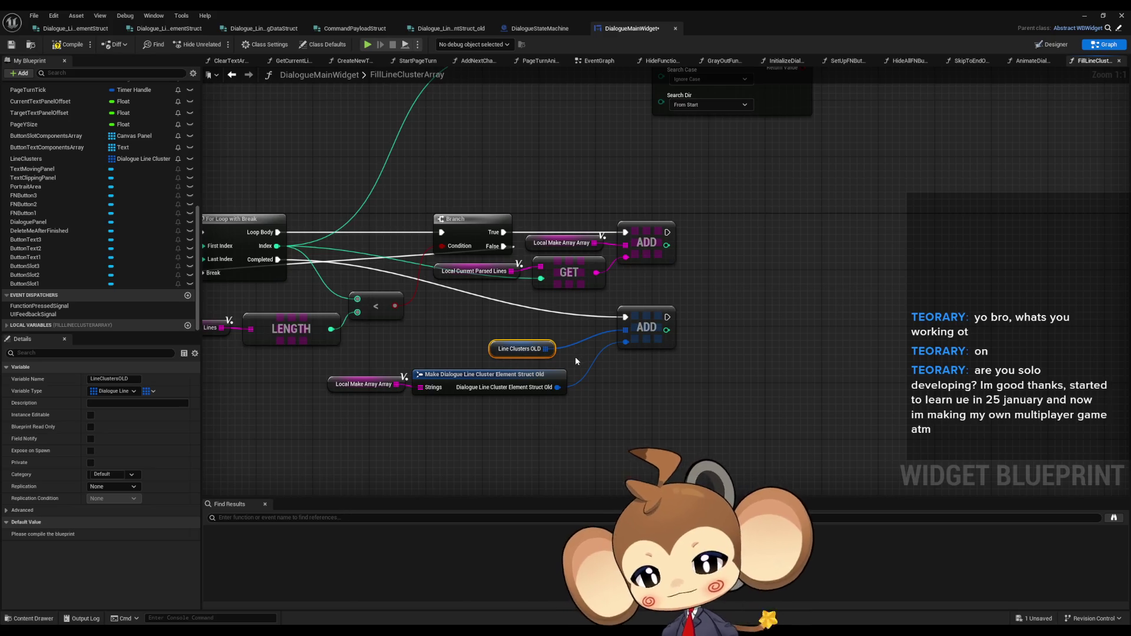
drag(570, 341, 627, 280)
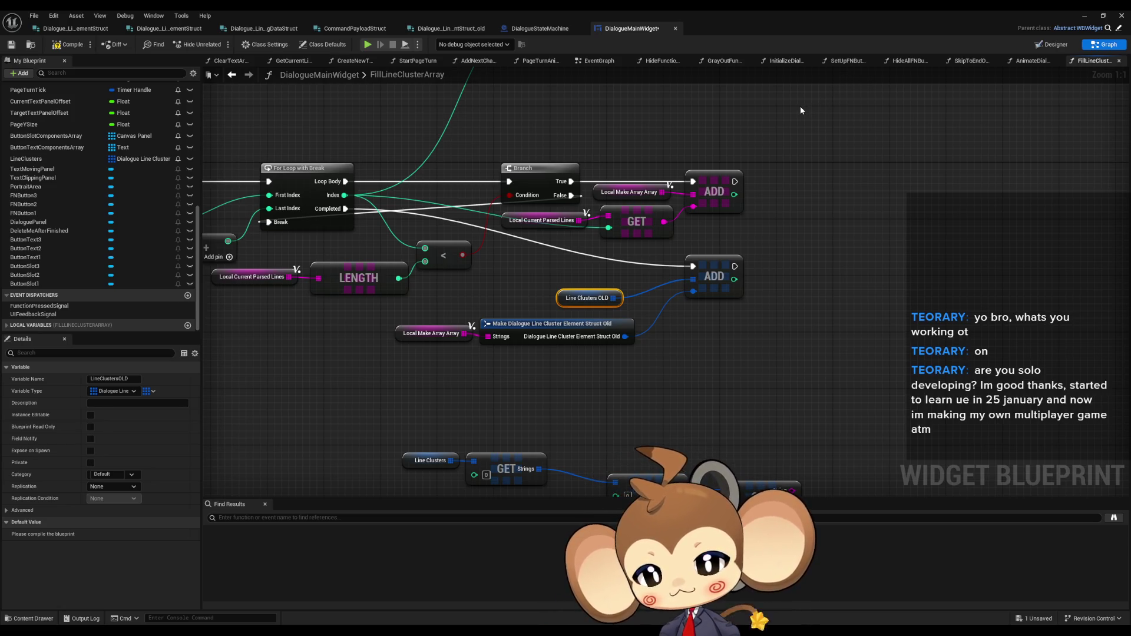
click(808, 165)
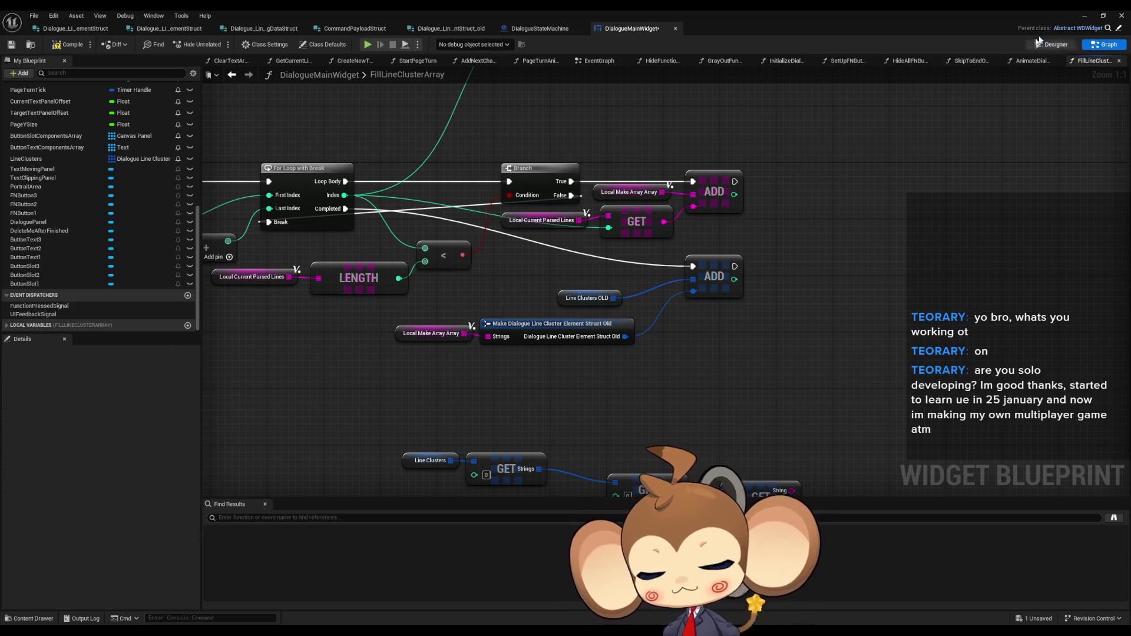
Step: Minimize the widget editor and go to Content > CommonStruct
click(1079, 17)
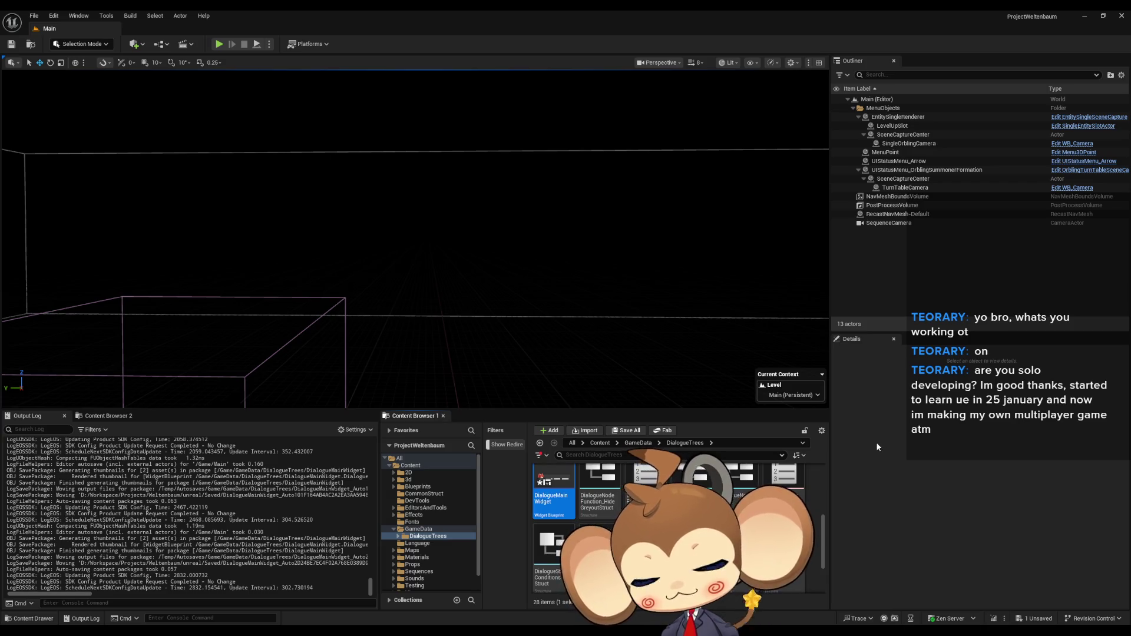
scroll(678, 560, down, 2)
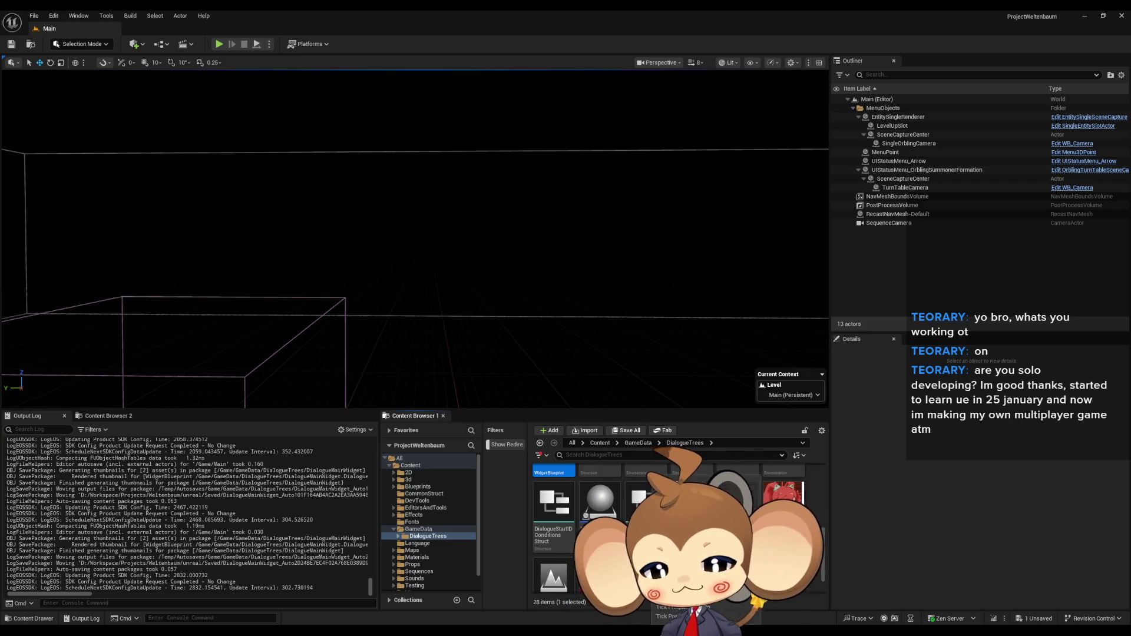
click(607, 443)
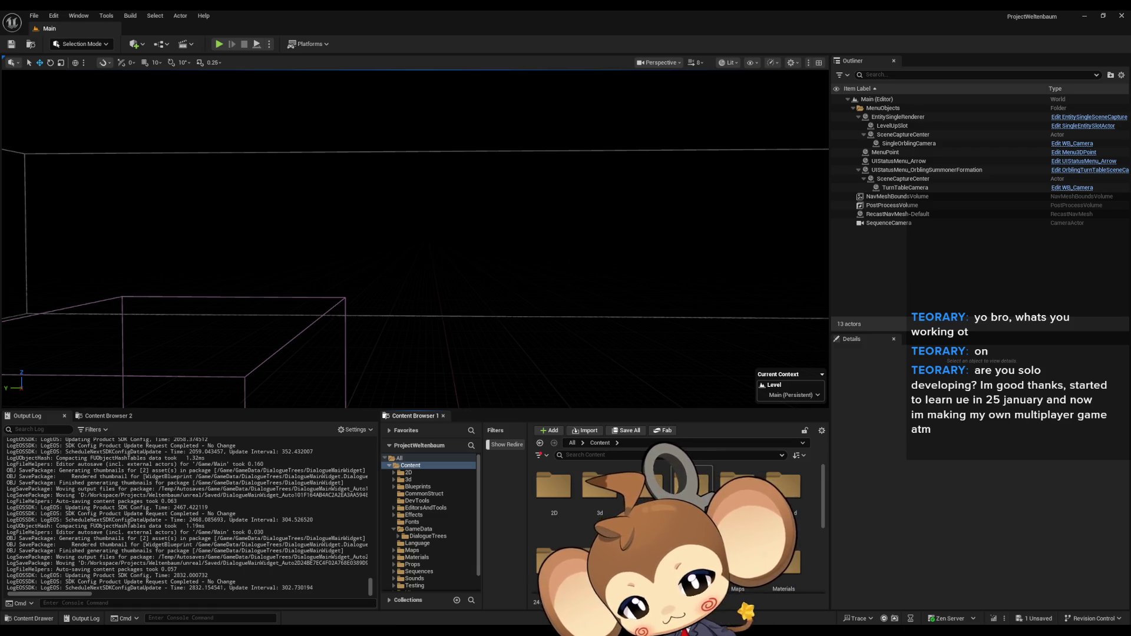
double_click(684, 491)
Step: Create a Blueprint Structure named StringArrayElement and open it
right_click(618, 498)
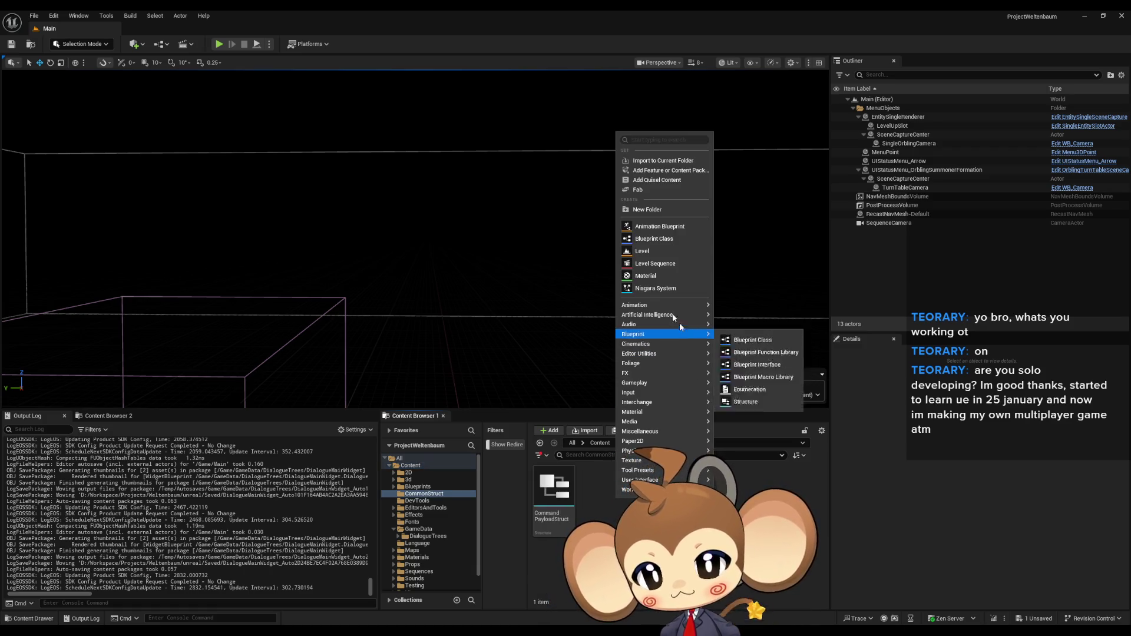
mouse_move(689, 335)
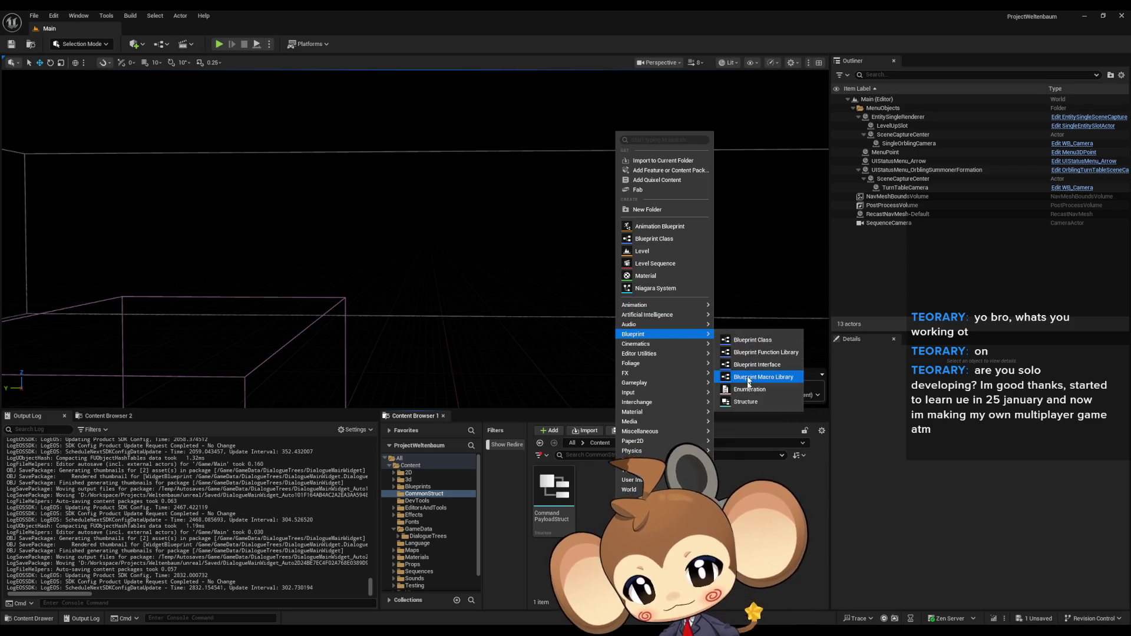
click(744, 404)
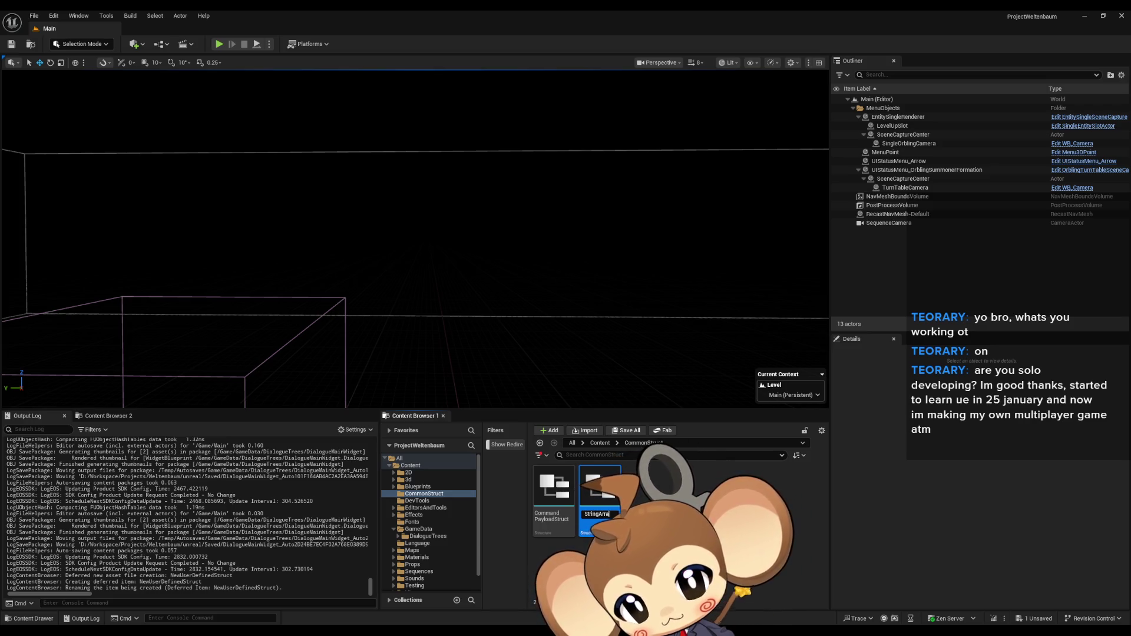
key(Return)
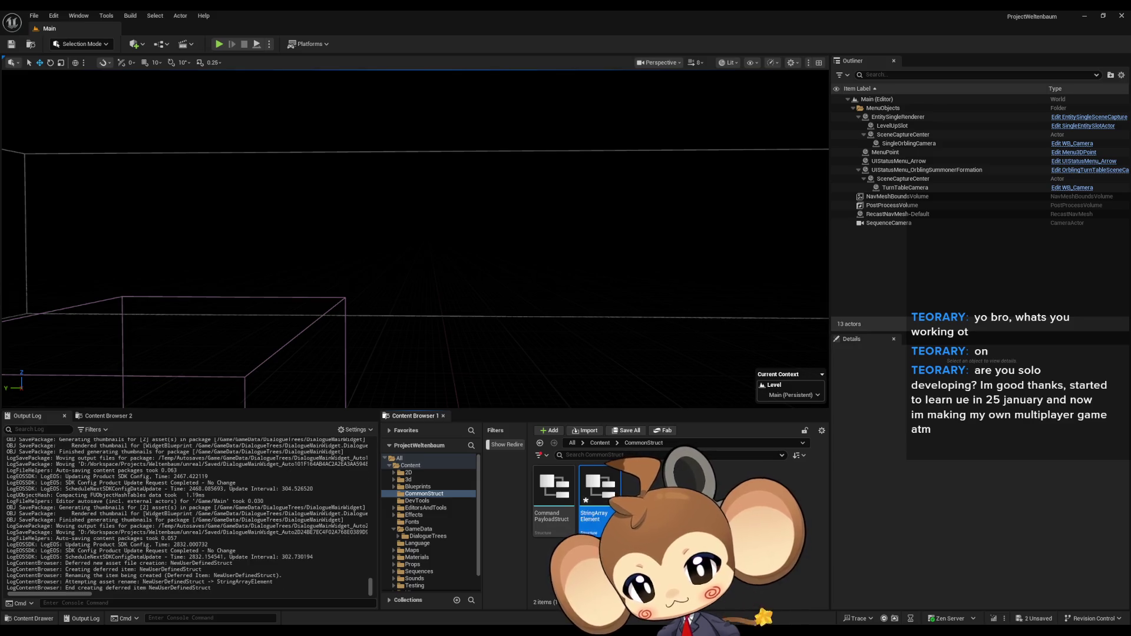
double_click(603, 487)
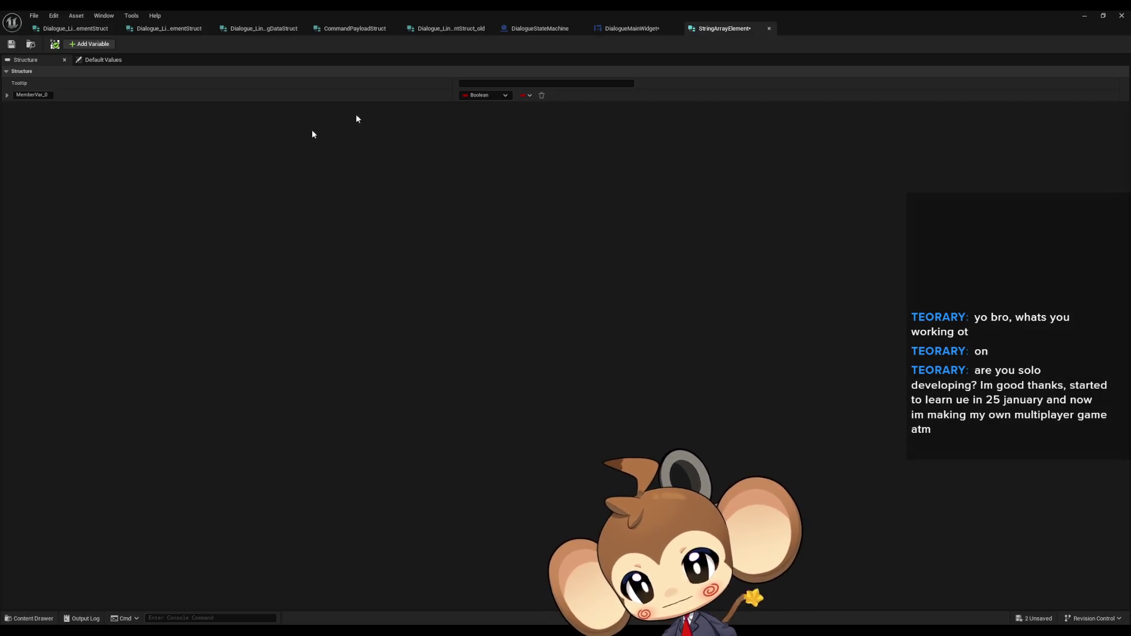
Step: Make MemberVar_0 a String array named Strings and save the structure
click(485, 95)
click(501, 171)
click(47, 93)
text(Strings)
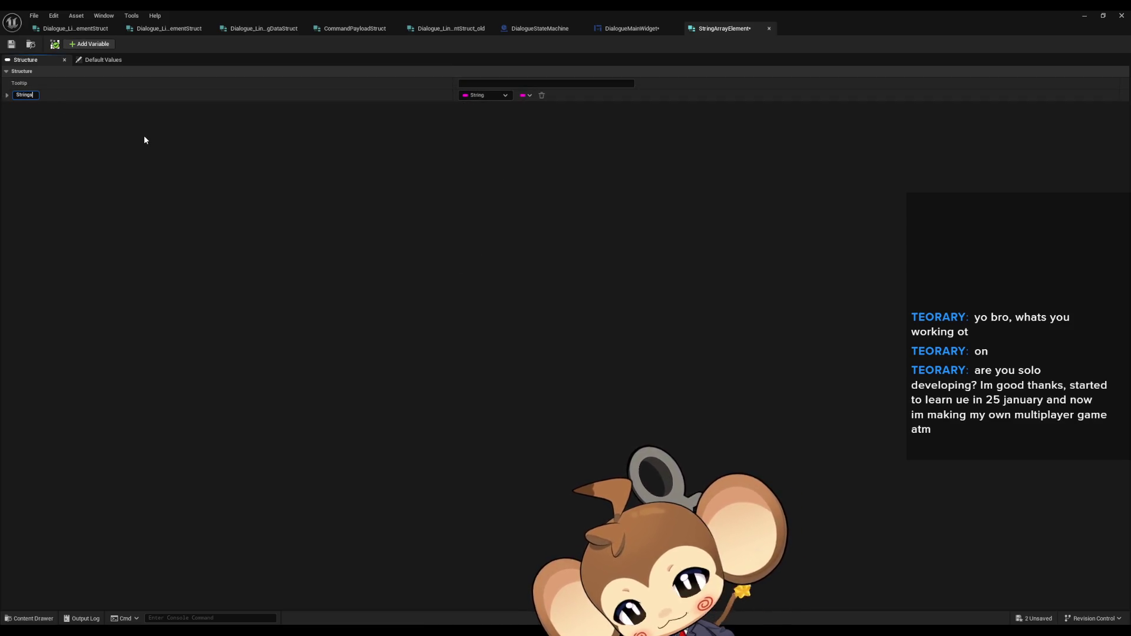
key(Return)
click(526, 98)
click(519, 118)
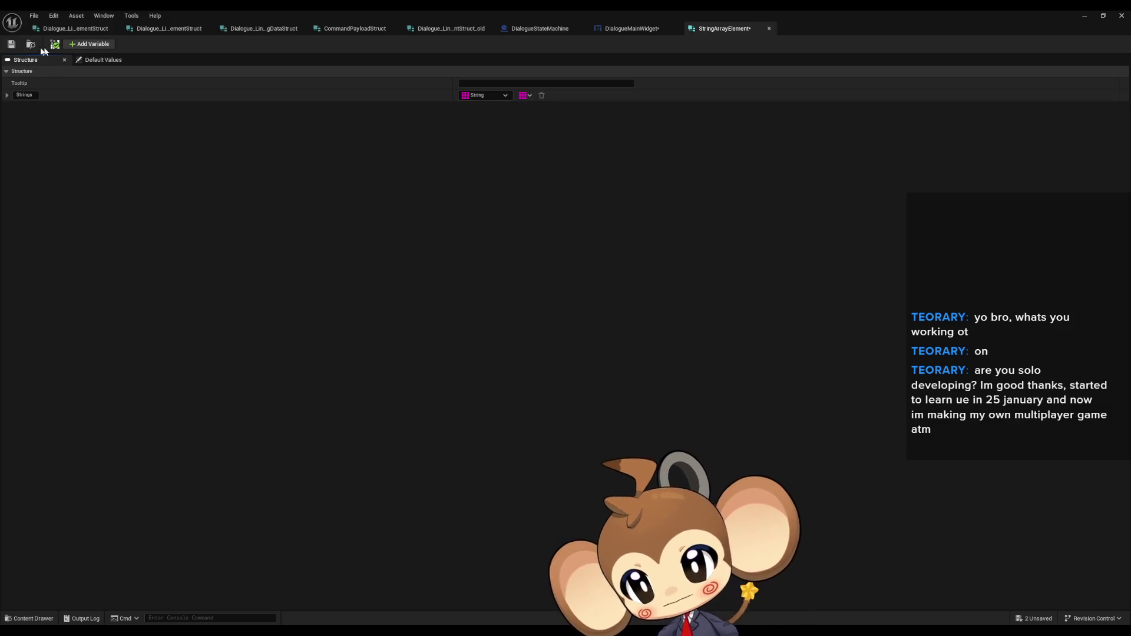
click(11, 44)
click(630, 29)
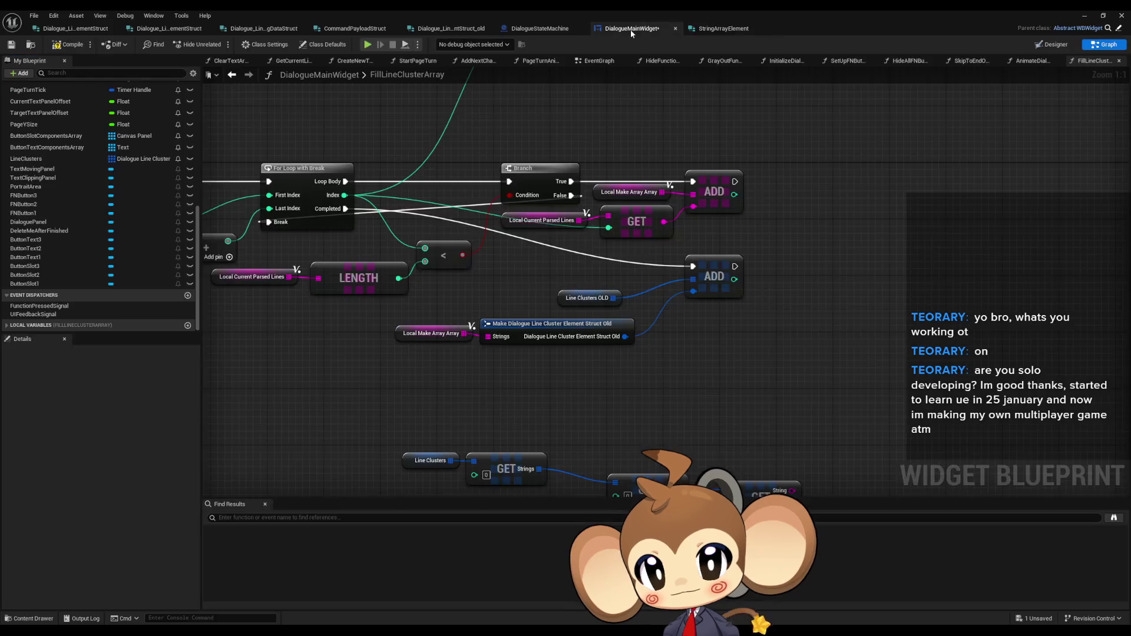
Step: Back in the graph, create the local variable Local_LineClusterStrings under Local Variables
scroll(759, 143, down, 1)
mouse_move(759, 143)
mouse_down()
mouse_move(729, 315)
mouse_move(665, 323)
mouse_move(666, 334)
mouse_move(679, 204)
mouse_up()
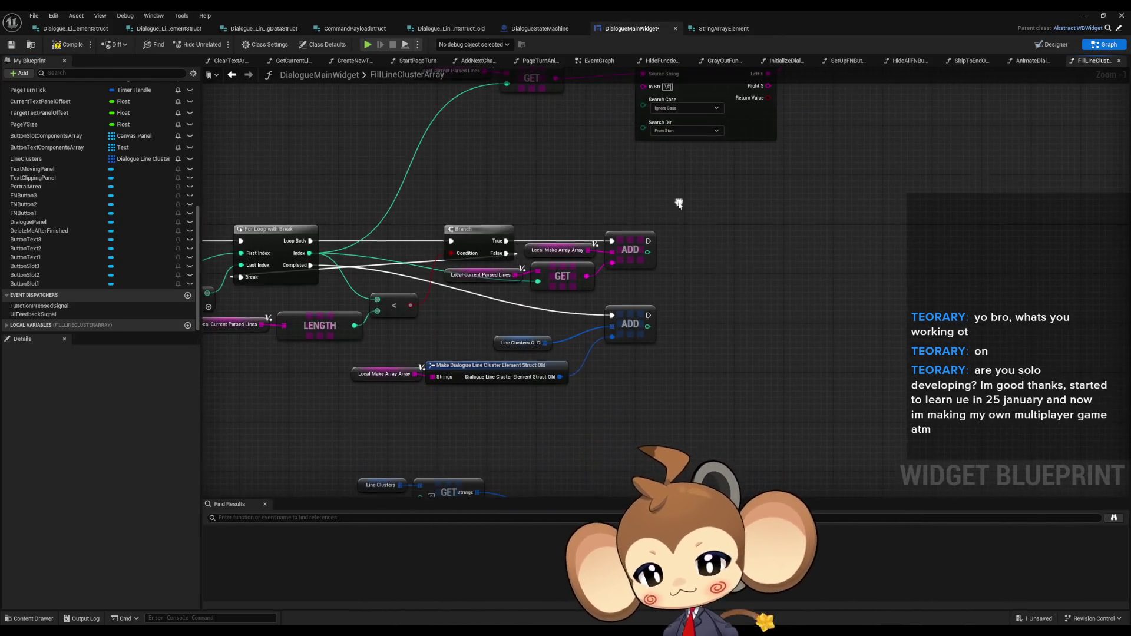
mouse_move(290, 310)
mouse_down()
mouse_move(825, 177)
mouse_move(937, 126)
mouse_move(638, 130)
mouse_up()
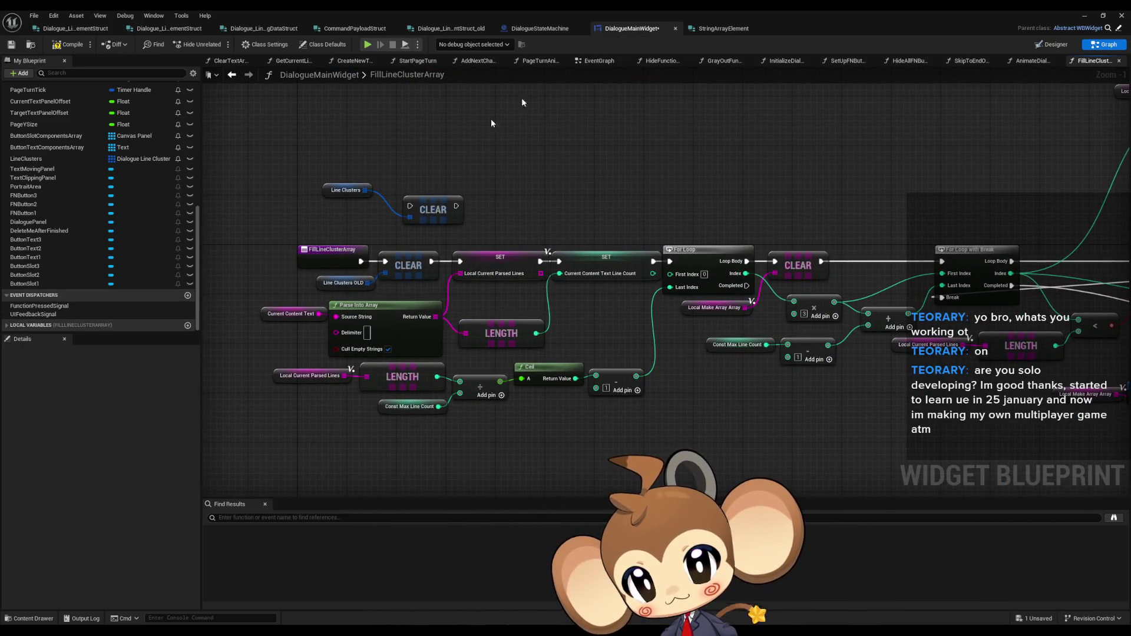
scroll(107, 472, down, 1)
click(371, 427)
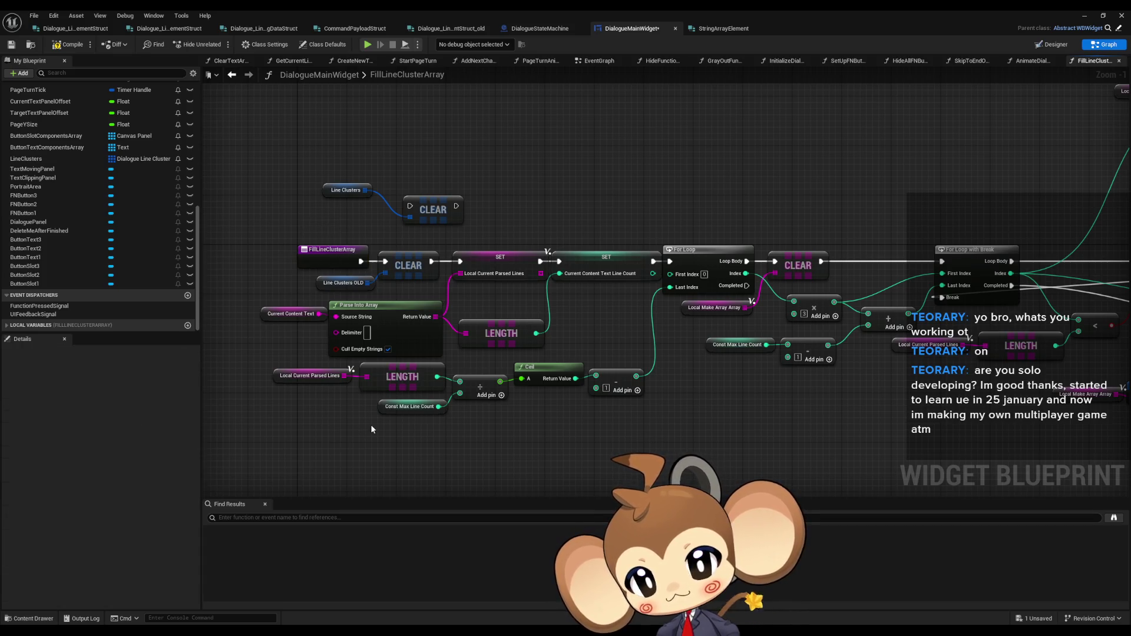
click(188, 326)
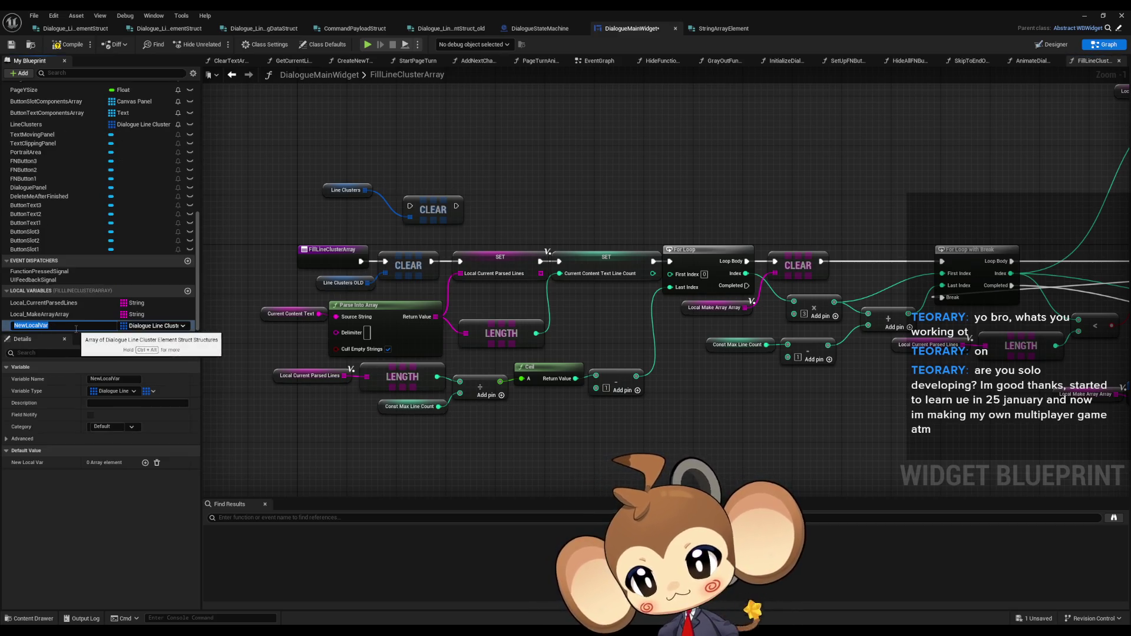
text(Loc)
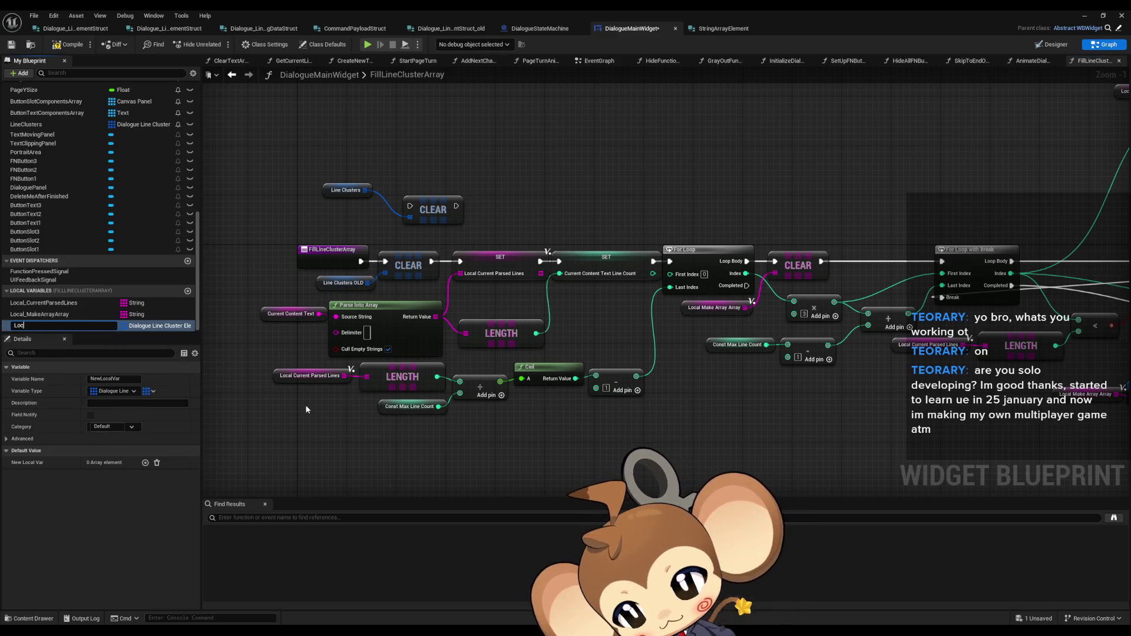
text(al_Line)
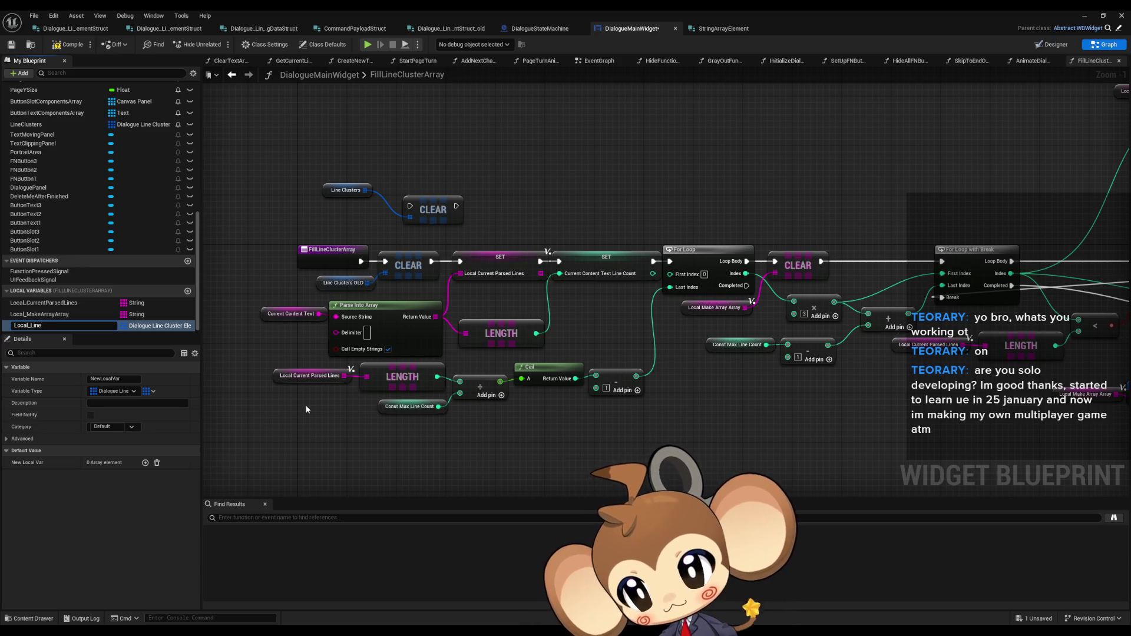
text(ClusterStrings)
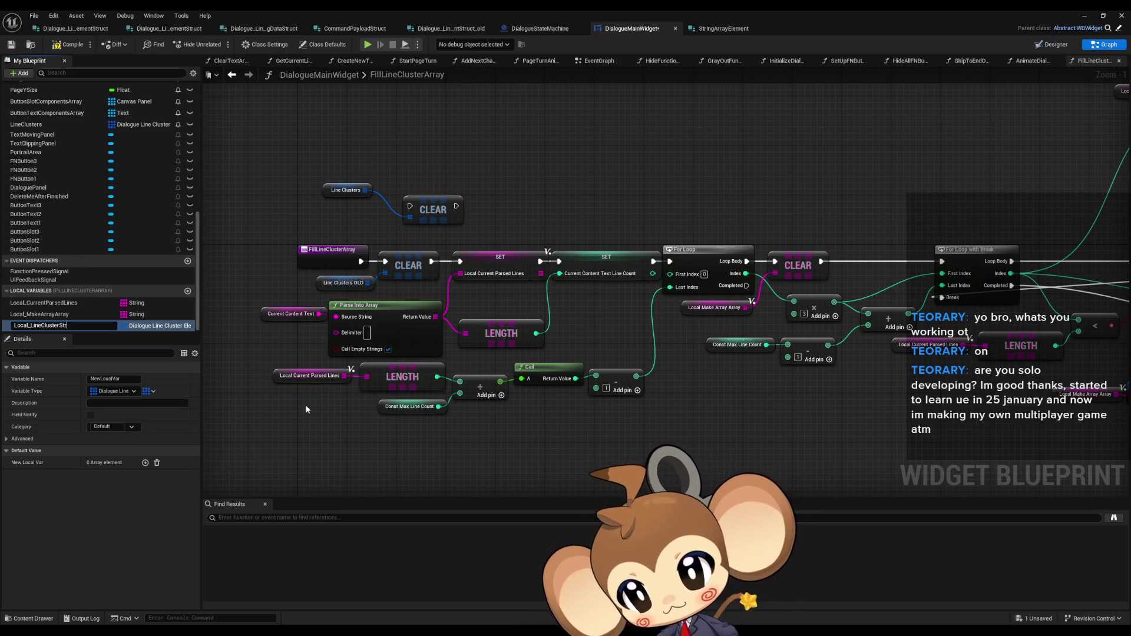
key(Return)
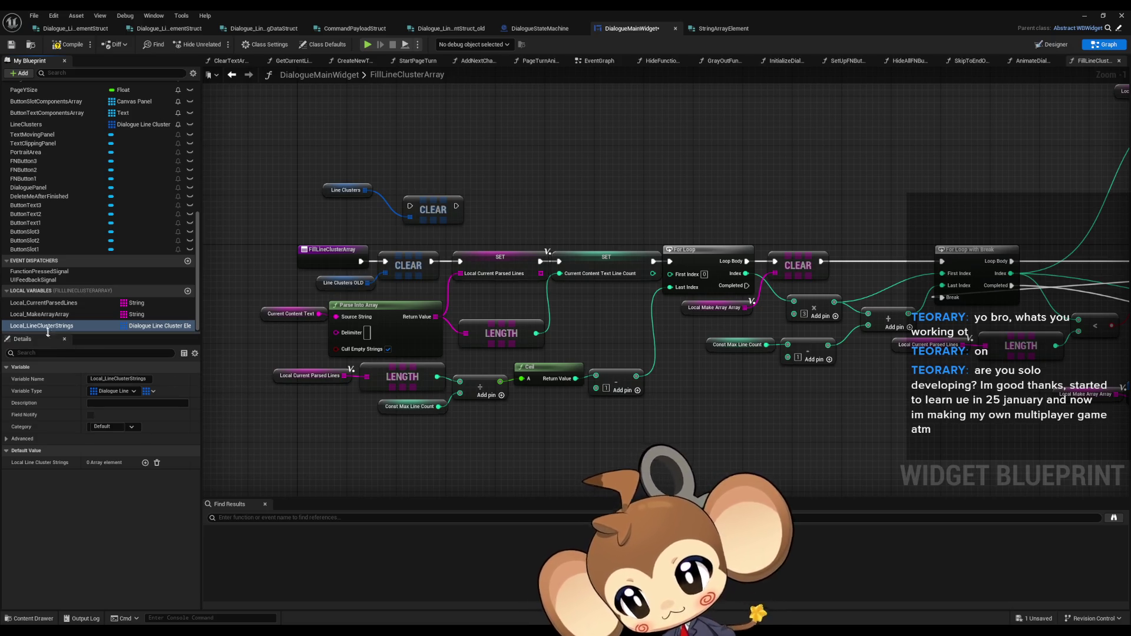
mouse_move(930, 385)
mouse_down()
mouse_move(231, 385)
mouse_move(213, 337)
mouse_up()
Step: Place a Local_LineClusterStrings getter feeding an array Add node with a Make struct item
mouse_move(59, 326)
mouse_down()
mouse_move(511, 368)
mouse_move(498, 392)
mouse_move(493, 379)
mouse_move(661, 375)
mouse_move(552, 424)
mouse_move(507, 426)
mouse_move(492, 407)
mouse_up()
text(add)
click(703, 441)
text(ma)
click(613, 477)
click(607, 444)
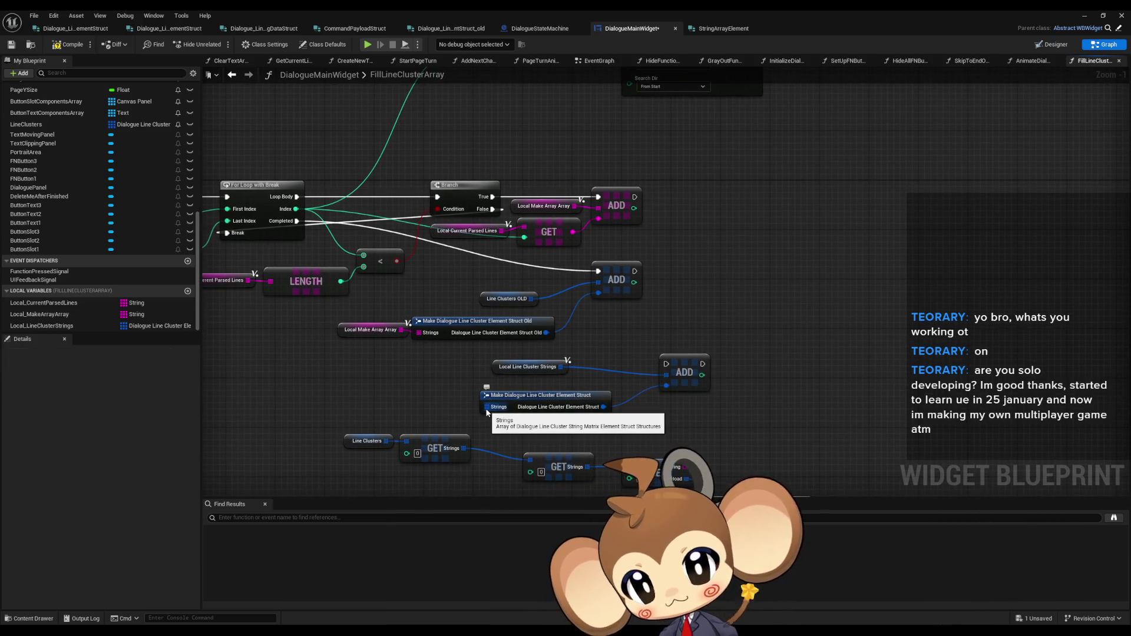
drag(519, 367, 575, 373)
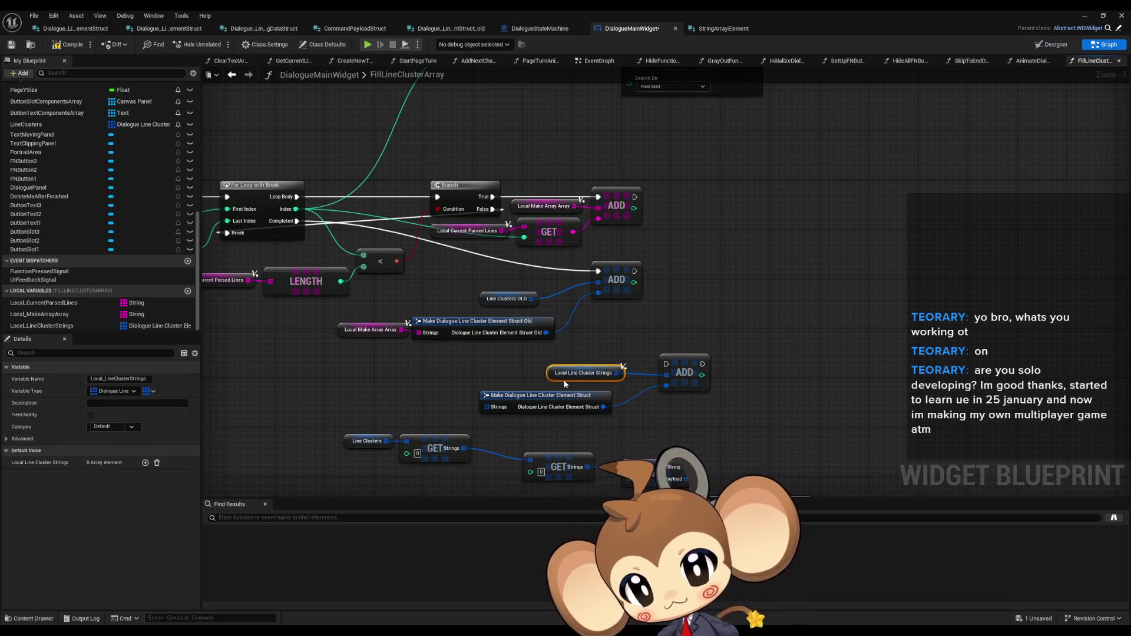
click(470, 367)
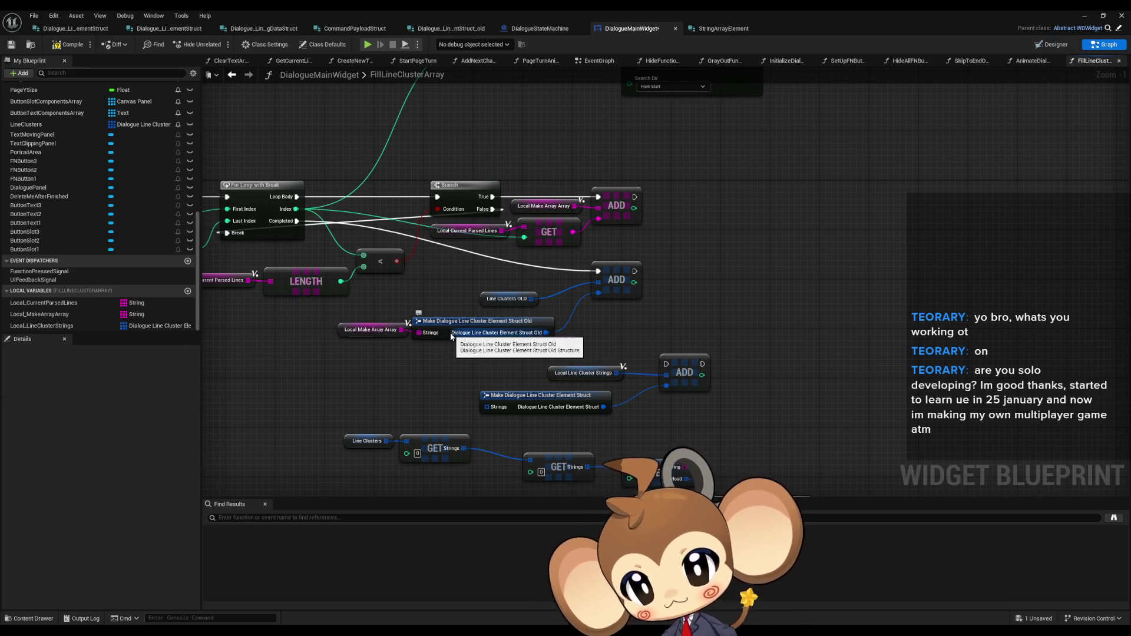
Step: Change Local_LineClusterStrings' variable type to String Array Element and confirm
click(719, 28)
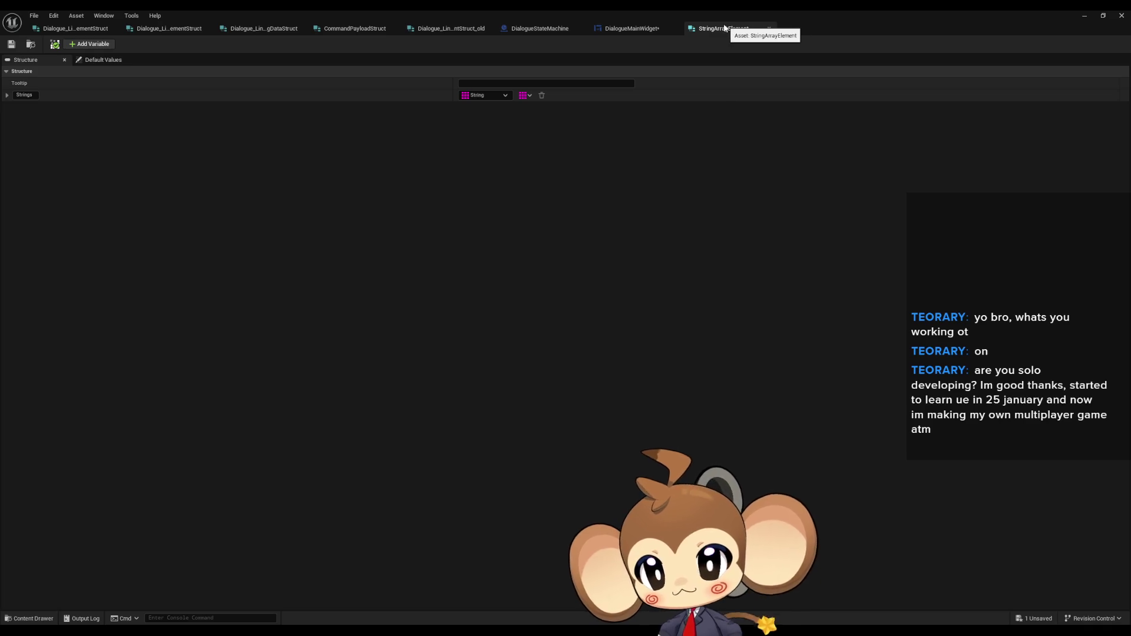
click(621, 30)
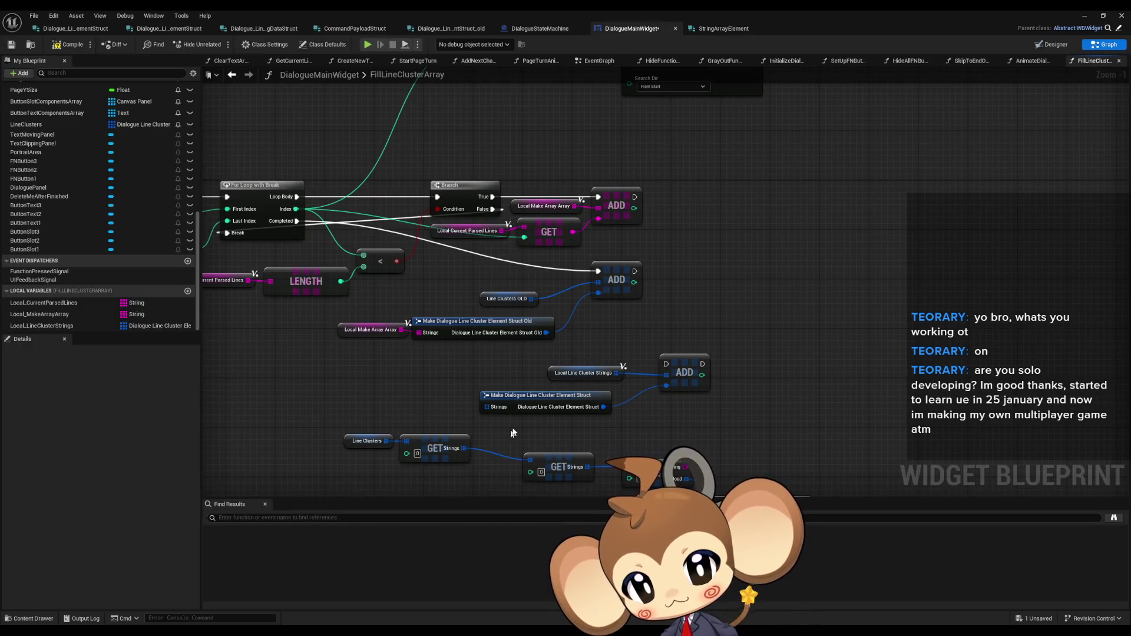
click(144, 329)
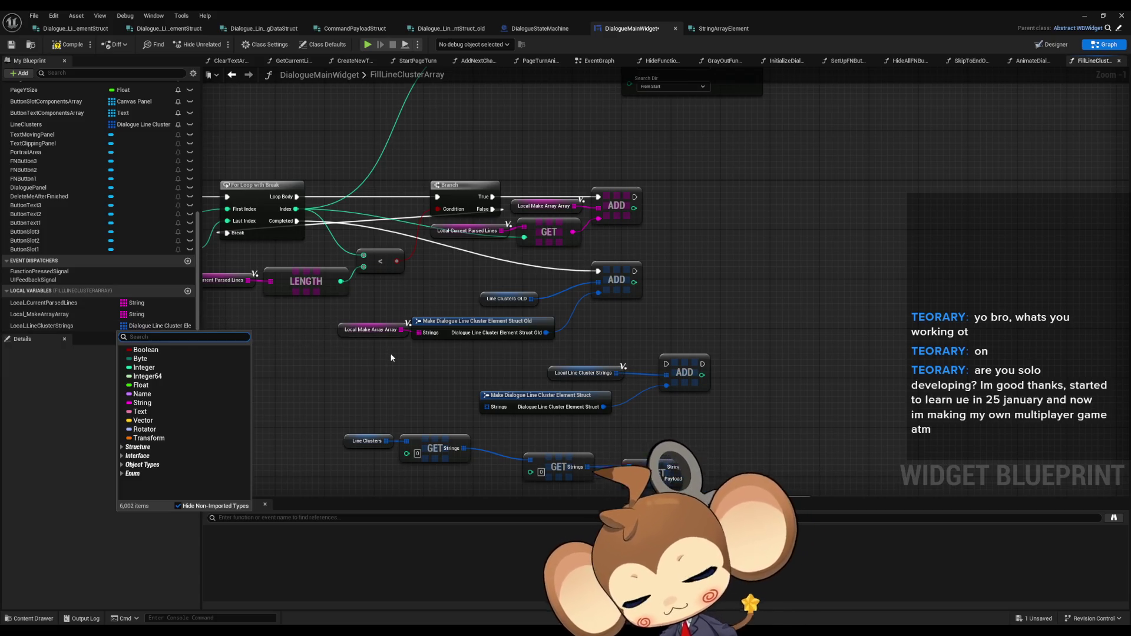
text(string array)
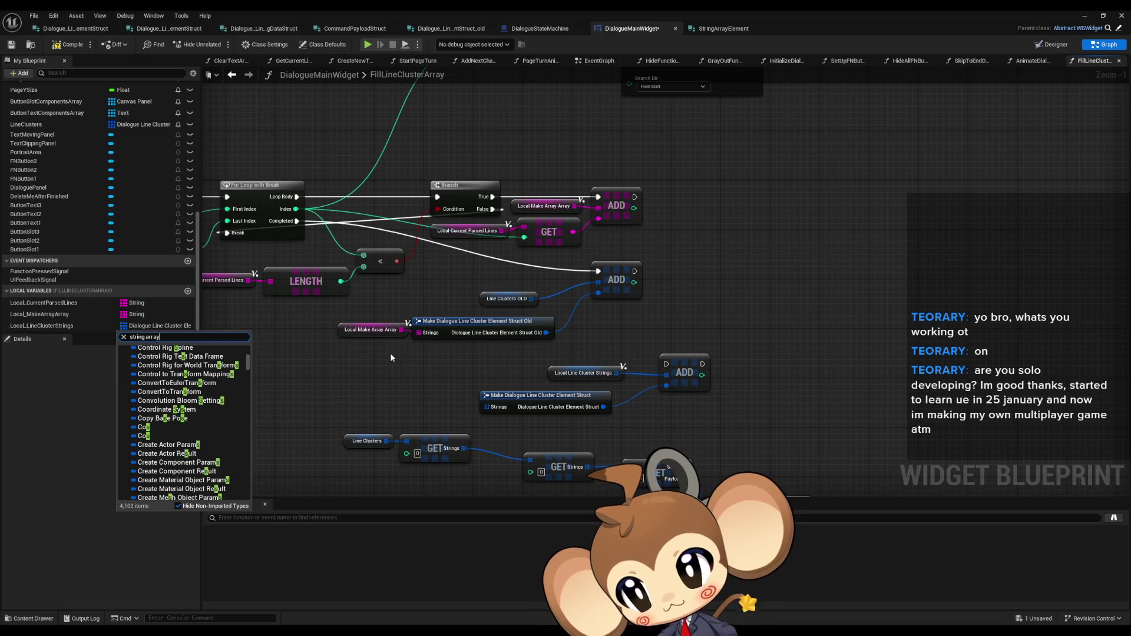
text( elem)
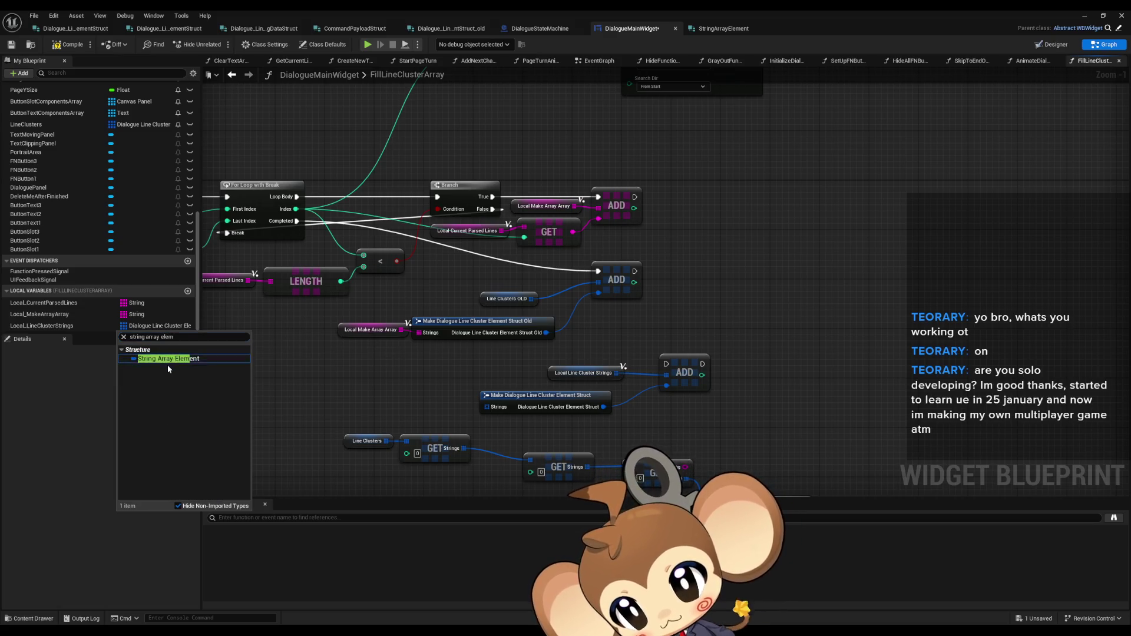
click(172, 359)
click(584, 340)
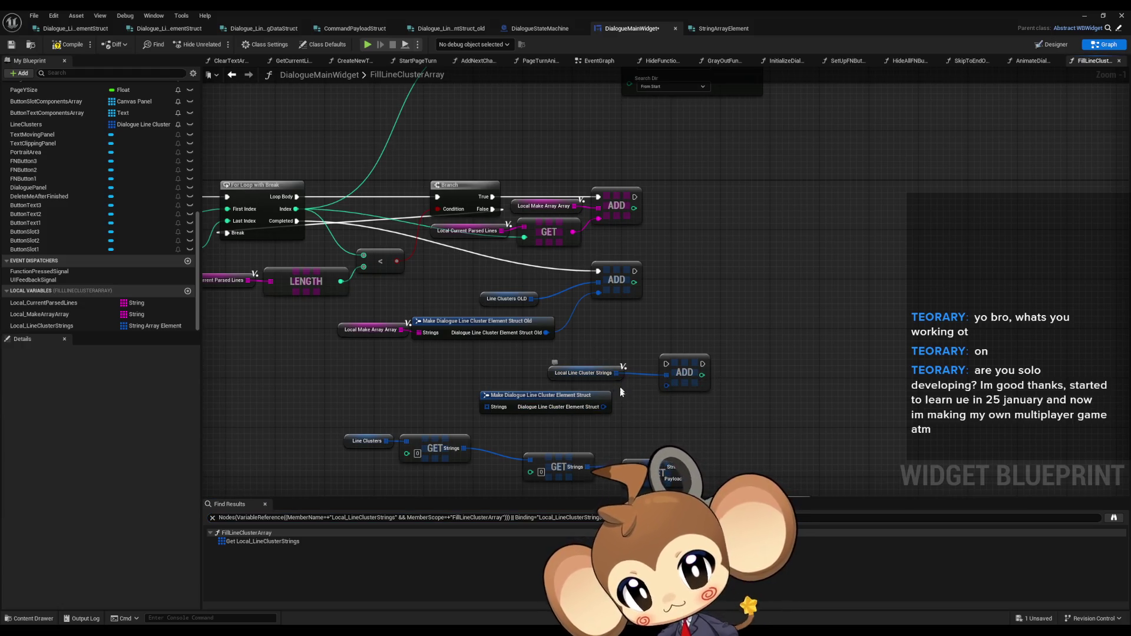
Step: Delete the outdated and mismatched Make struct nodes, then select the getter and Add nodes
mouse_move(662, 389)
mouse_down()
mouse_move(687, 376)
mouse_move(625, 402)
mouse_move(563, 411)
mouse_up()
click(513, 396)
key(Delete)
click(654, 421)
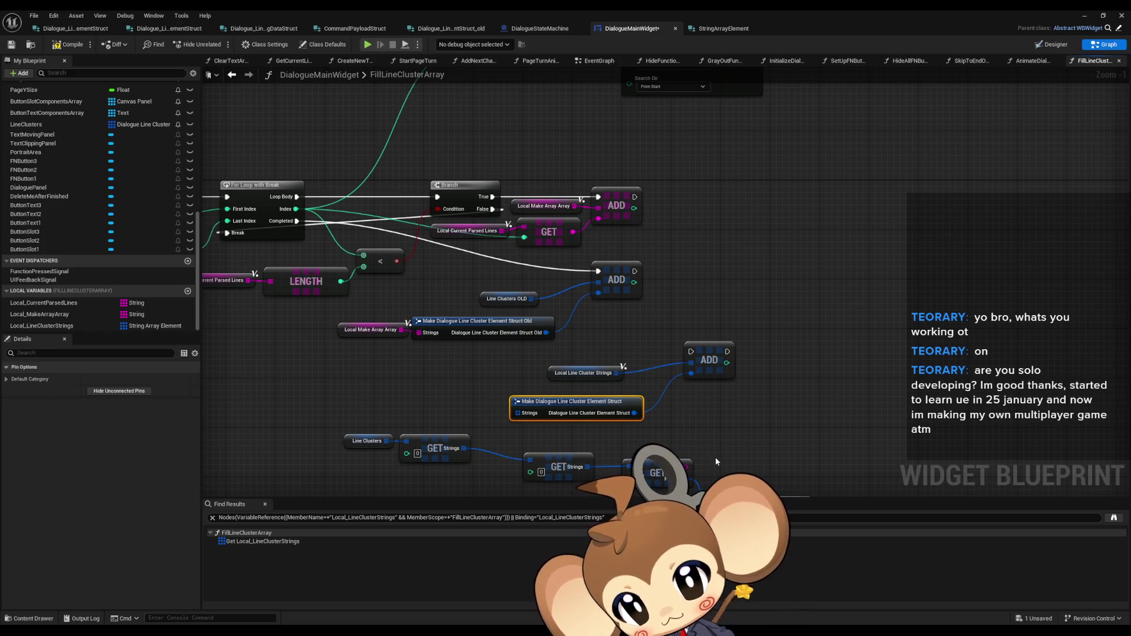
right_click(518, 413)
click(692, 421)
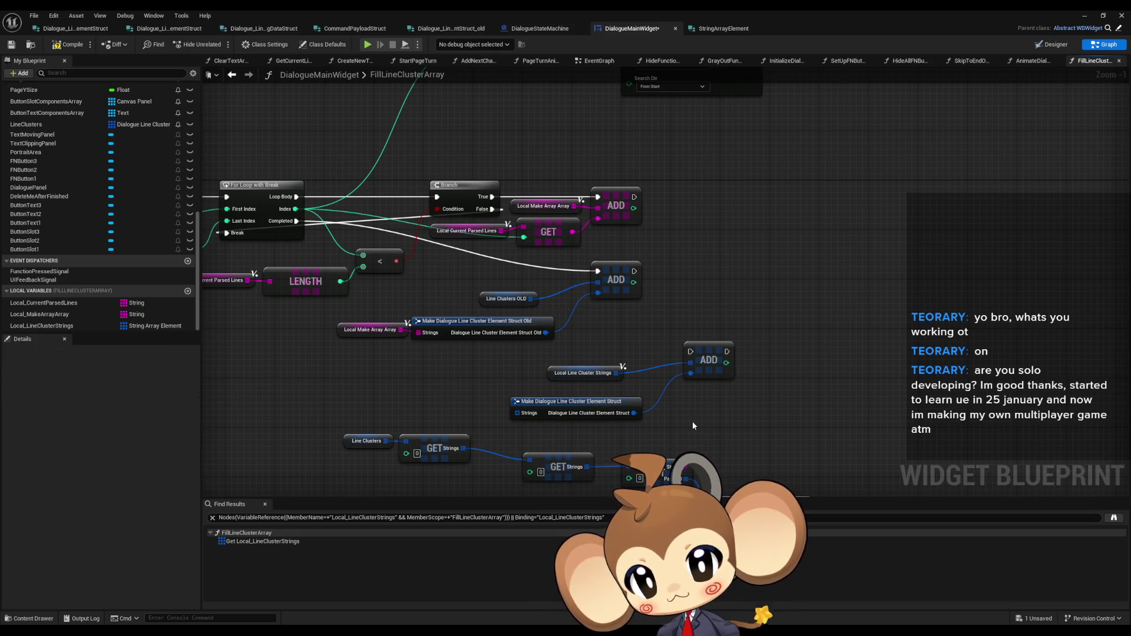
click(524, 412)
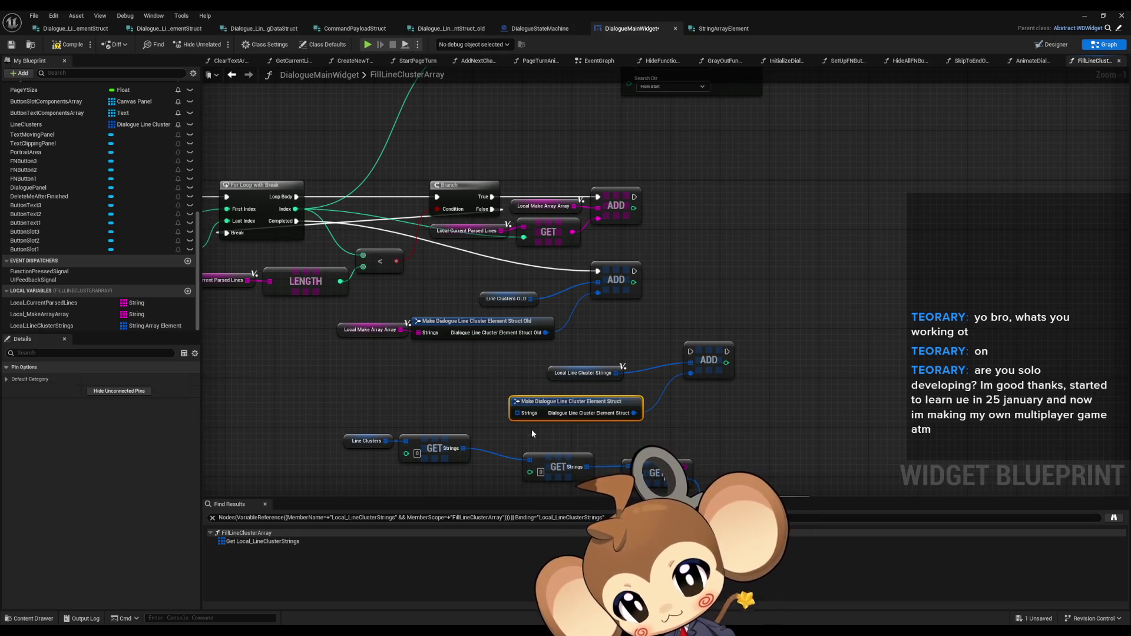
key(Delete)
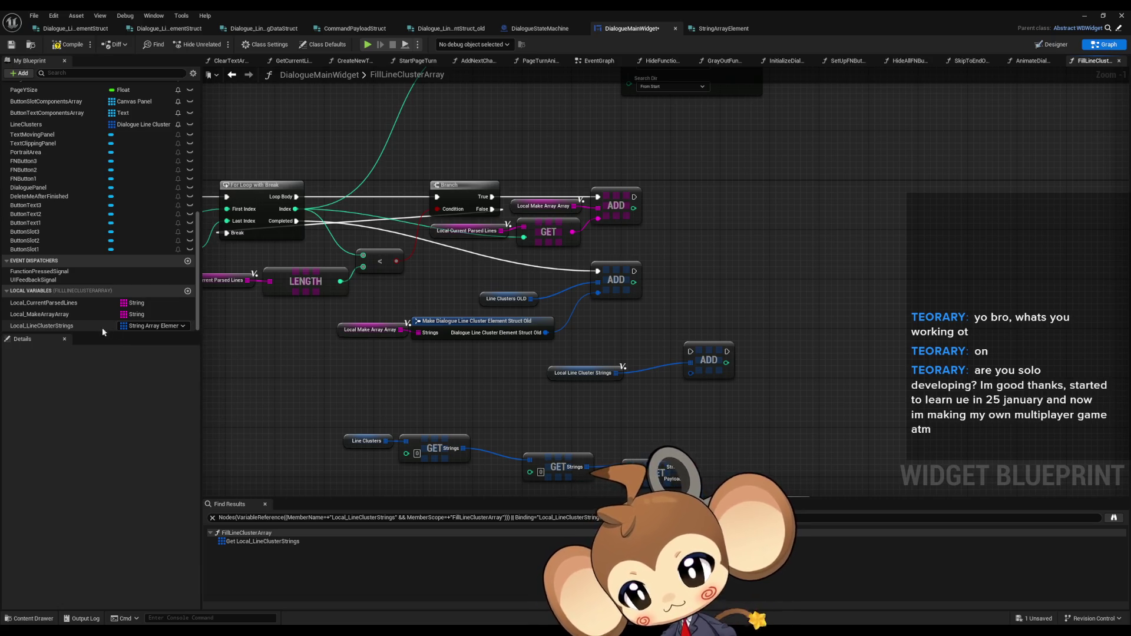
drag(487, 362, 763, 405)
Step: Replace the old nodes with a fresh Local_LineClusterStrings getter, Add node and Make String Array Element
key(Delete)
mouse_move(42, 326)
mouse_down()
mouse_move(648, 363)
mouse_move(553, 394)
mouse_up()
click(591, 366)
text(add)
click(670, 398)
click(589, 429)
drag(573, 354, 603, 367)
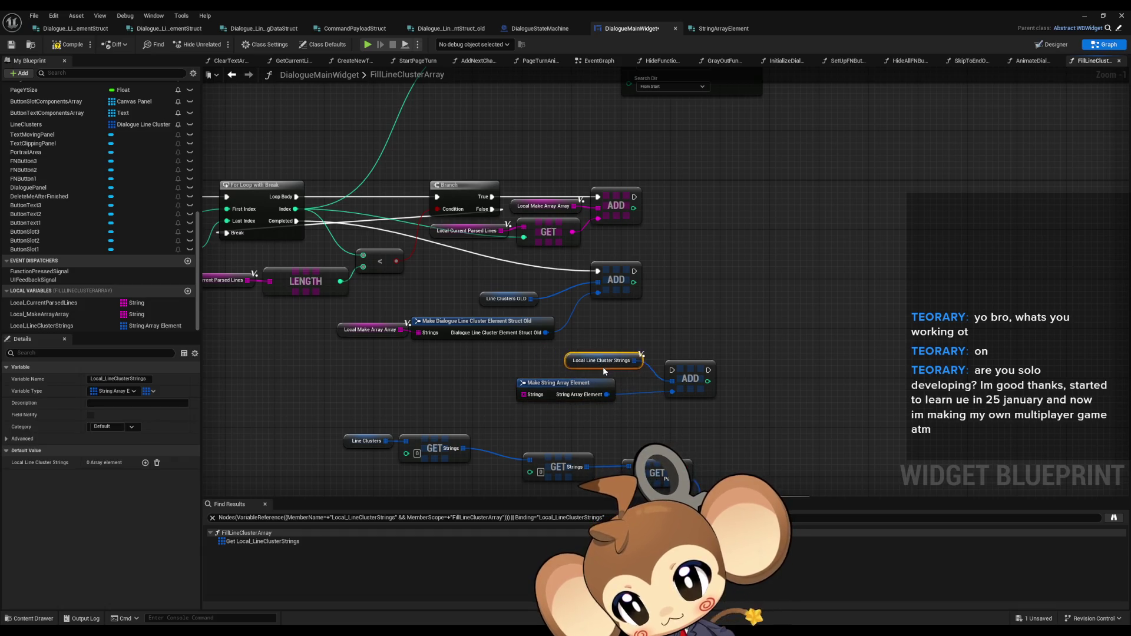
Step: Duplicate the Local Make Array Array node and wire the copy into the Strings input
mouse_move(520, 395)
mouse_down()
mouse_move(411, 361)
mouse_move(398, 330)
mouse_up()
click(371, 329)
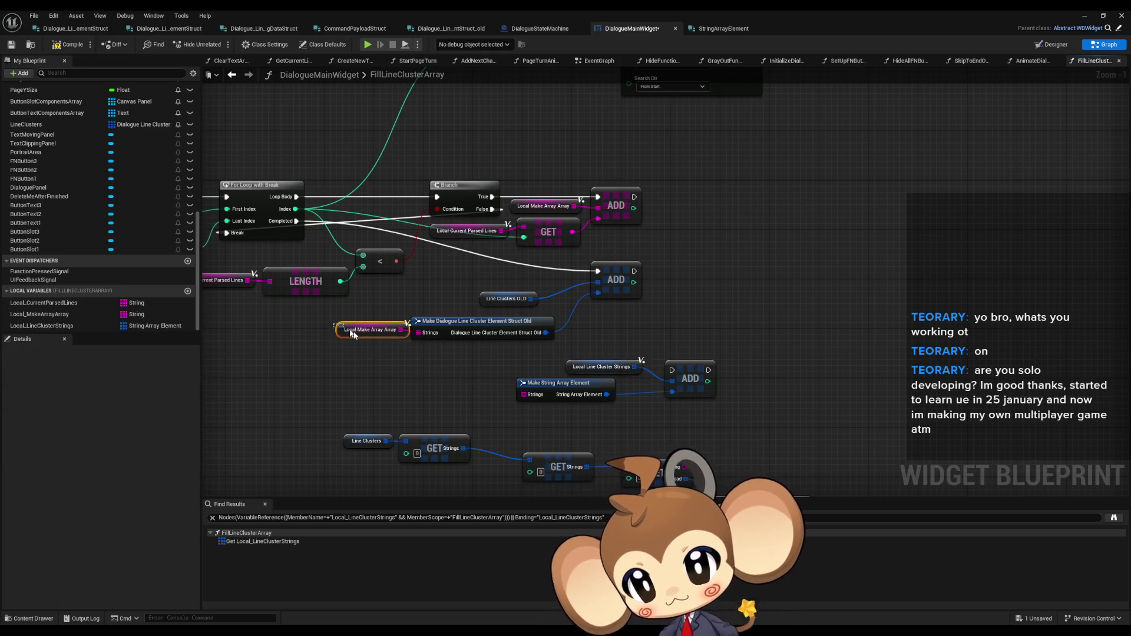
key(ctrl+d)
mouse_move(487, 397)
mouse_down()
mouse_move(524, 395)
mouse_move(493, 302)
mouse_up()
Step: Rearrange the lower GET/loop nodes and the Make String Array Element group
drag(282, 323, 771, 480)
drag(737, 412, 755, 499)
drag(373, 248, 710, 334)
drag(545, 279, 327, 305)
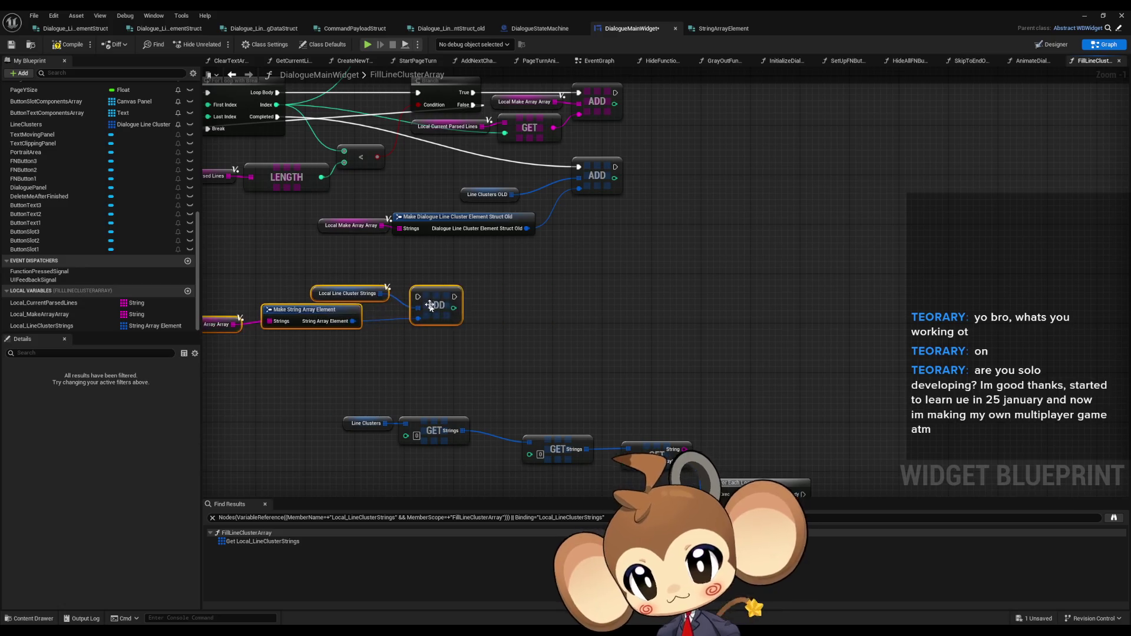
scroll(546, 407, down, 3)
scroll(547, 406, up, 1)
mouse_move(546, 407)
mouse_down()
mouse_move(612, 296)
mouse_move(451, 288)
mouse_move(492, 308)
mouse_move(474, 309)
mouse_up()
mouse_move(667, 254)
mouse_down()
mouse_move(627, 316)
mouse_move(408, 287)
mouse_up()
click(703, 362)
Step: Nudge the Local Line Cluster Strings getter and Local Make Array Array node into position
drag(702, 361, 576, 412)
scroll(617, 352, up, 1)
scroll(616, 352, up, 1)
drag(616, 352, 666, 195)
click(460, 301)
click(464, 278)
drag(463, 278, 469, 276)
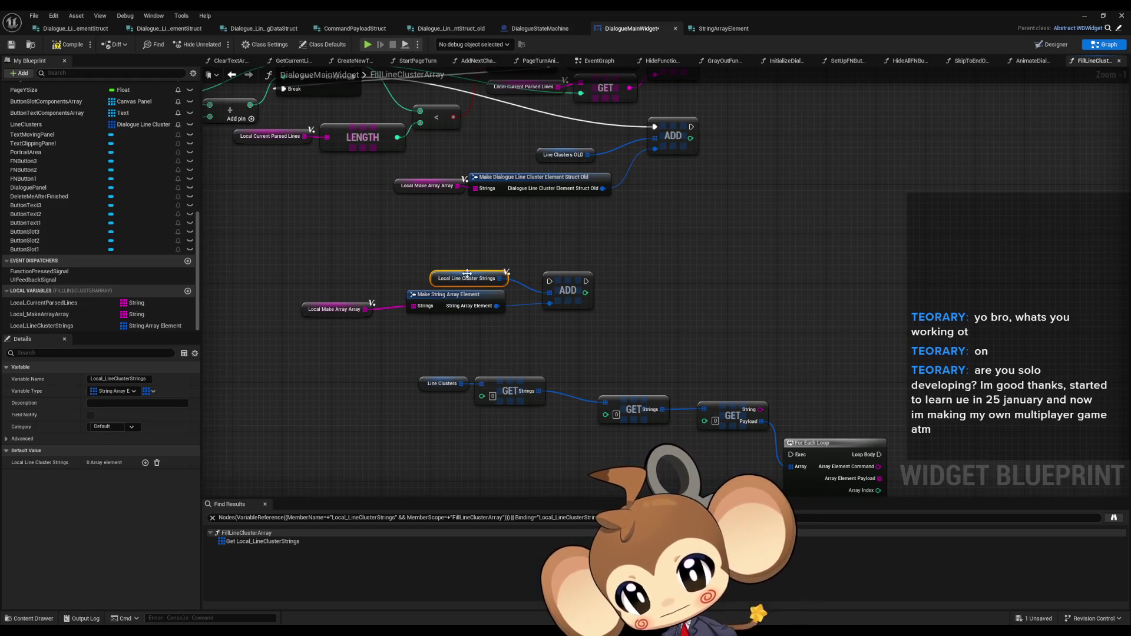
drag(328, 316, 344, 309)
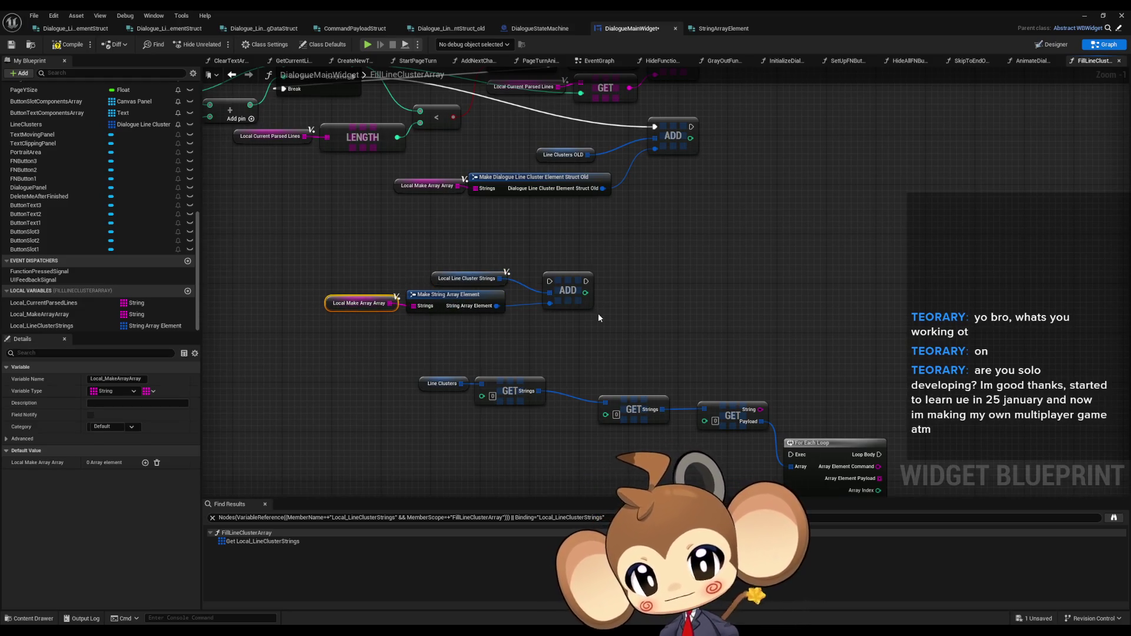
Step: Add a For Each Loop over the Local Line Cluster Strings array
scroll(599, 313, down, 2)
drag(434, 324, 631, 381)
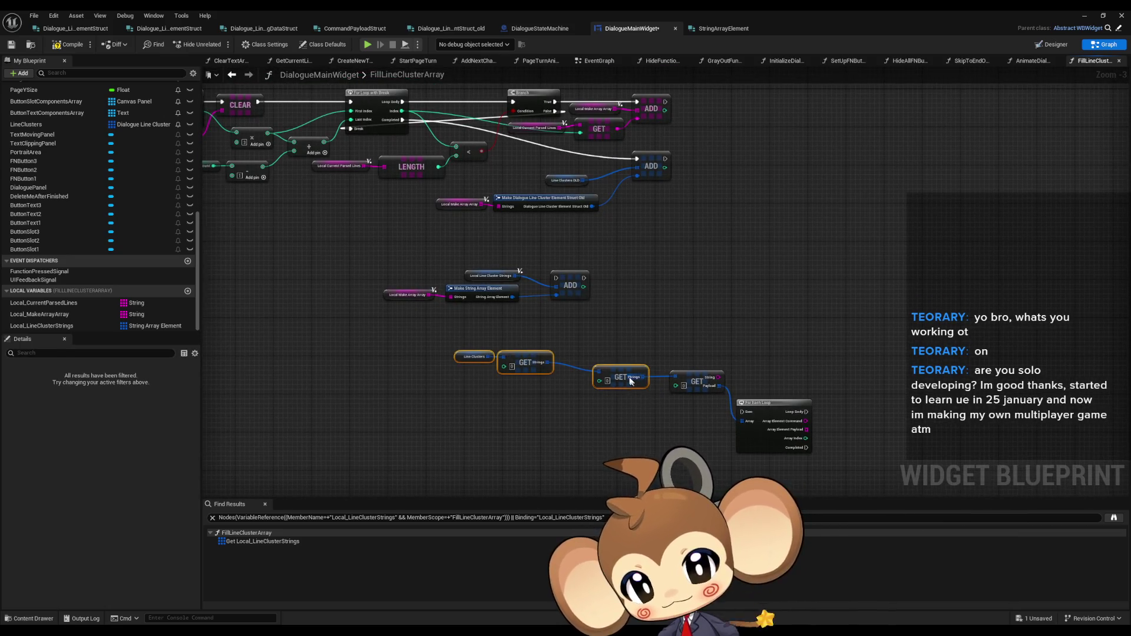
click(479, 279)
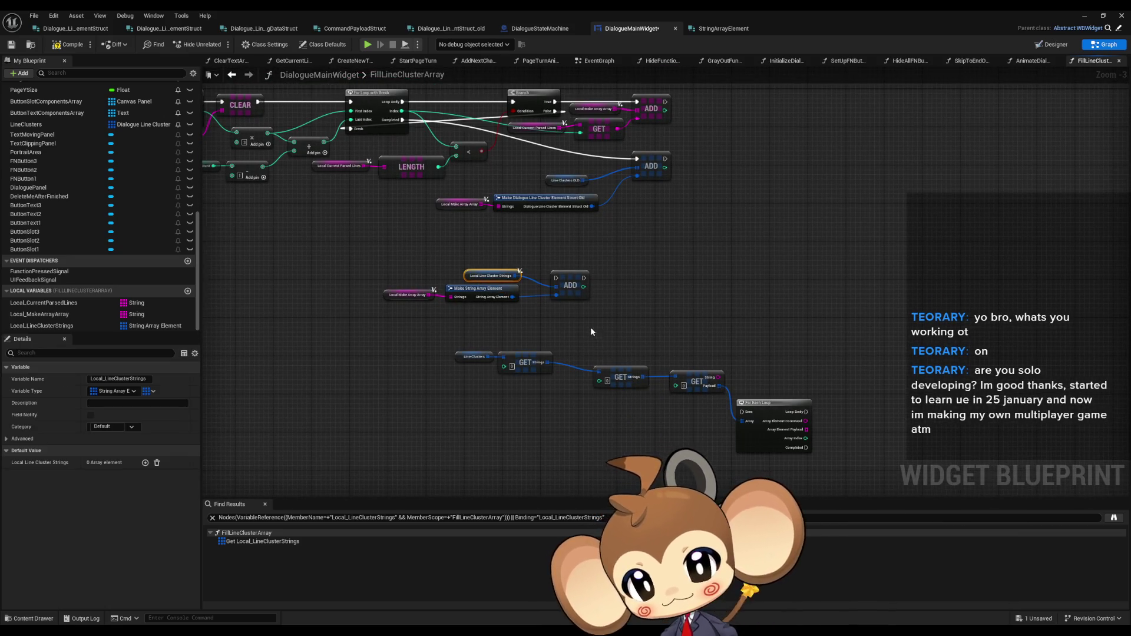
mouse_move(639, 334)
mouse_down()
mouse_move(675, 332)
mouse_move(696, 307)
mouse_move(643, 303)
mouse_up()
text(for each)
key(Return)
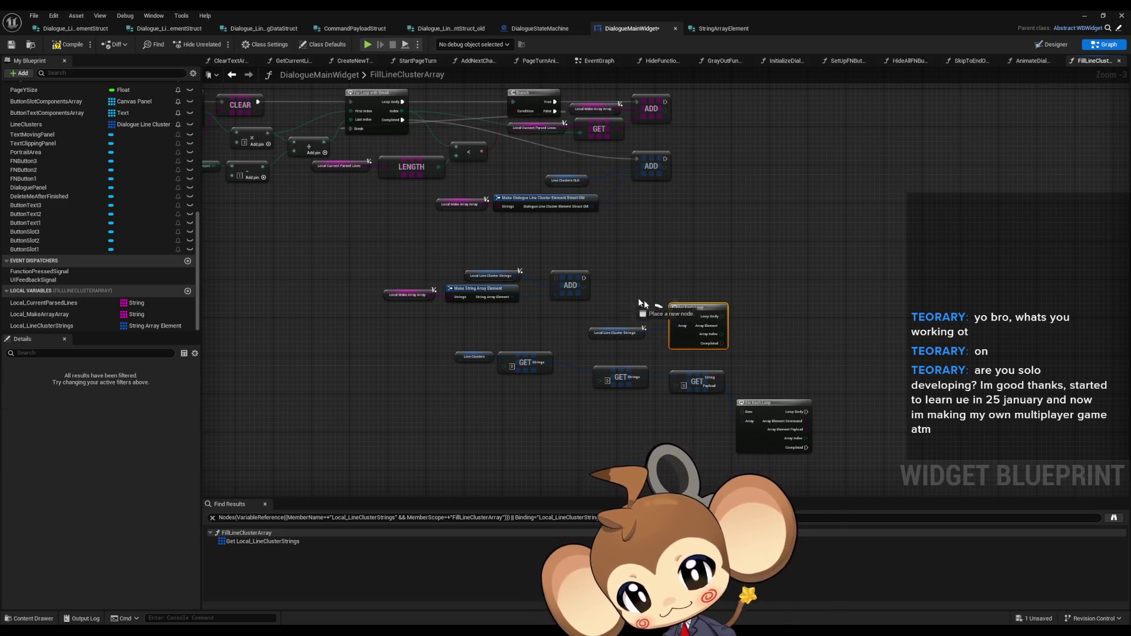
Step: Wire the ADD node's exec output into the For Each Loop's Exec input
drag(586, 282, 584, 278)
right_click(727, 327)
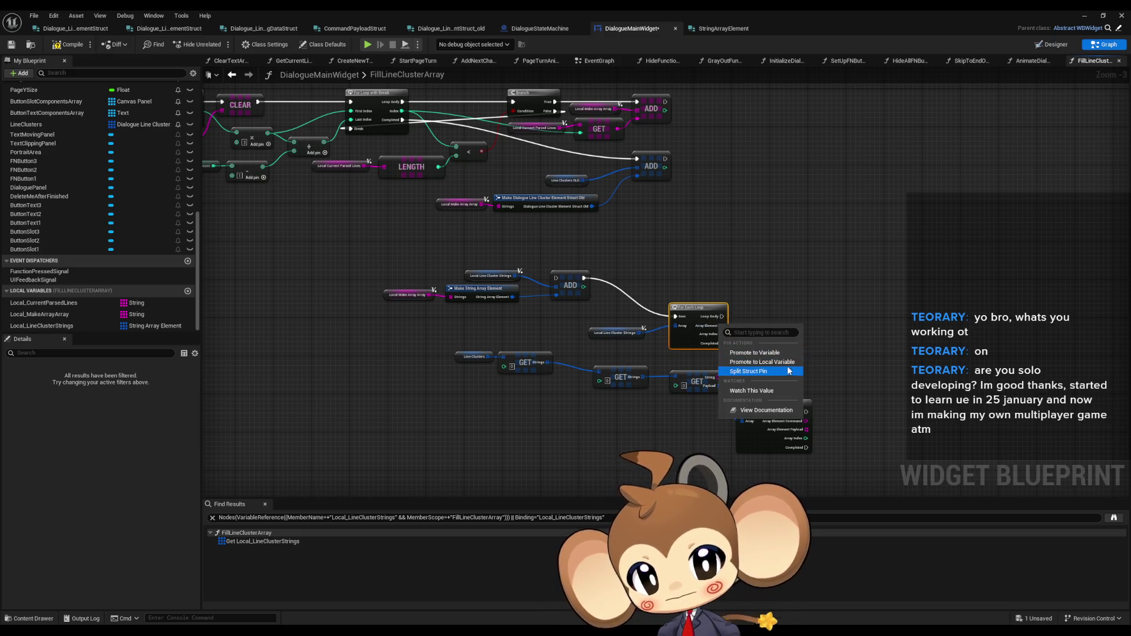
key(Escape)
drag(793, 357, 680, 303)
drag(620, 272, 694, 275)
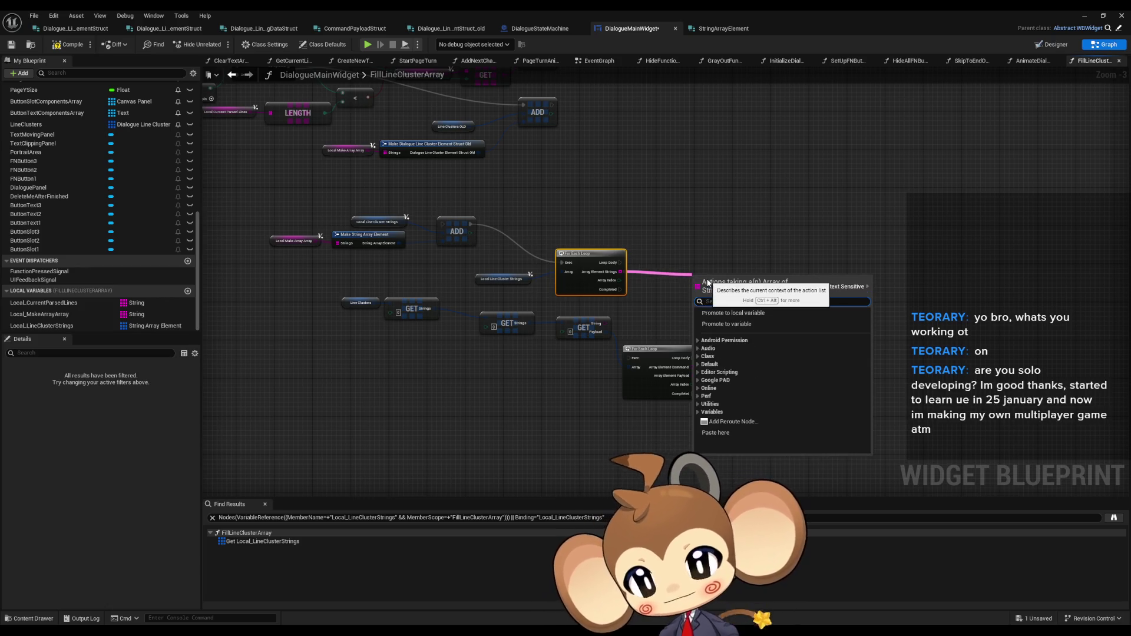
click(592, 196)
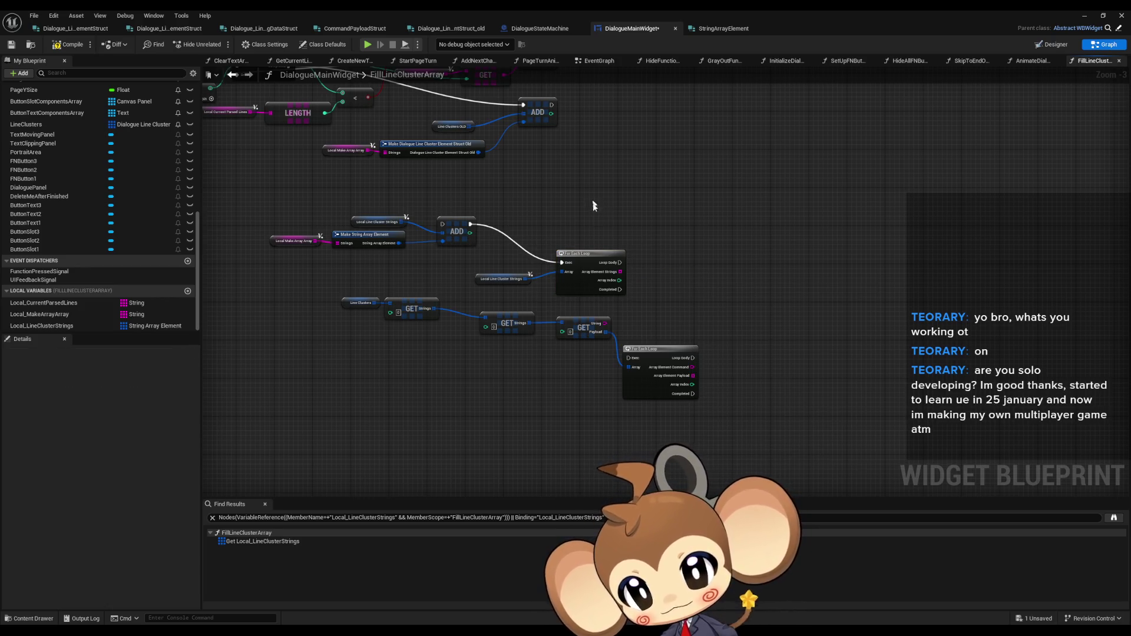
Step: Line up the For Each Loop and Local Line Cluster Strings node beside ADD
drag(585, 257, 571, 220)
drag(496, 280, 446, 262)
drag(586, 223, 576, 224)
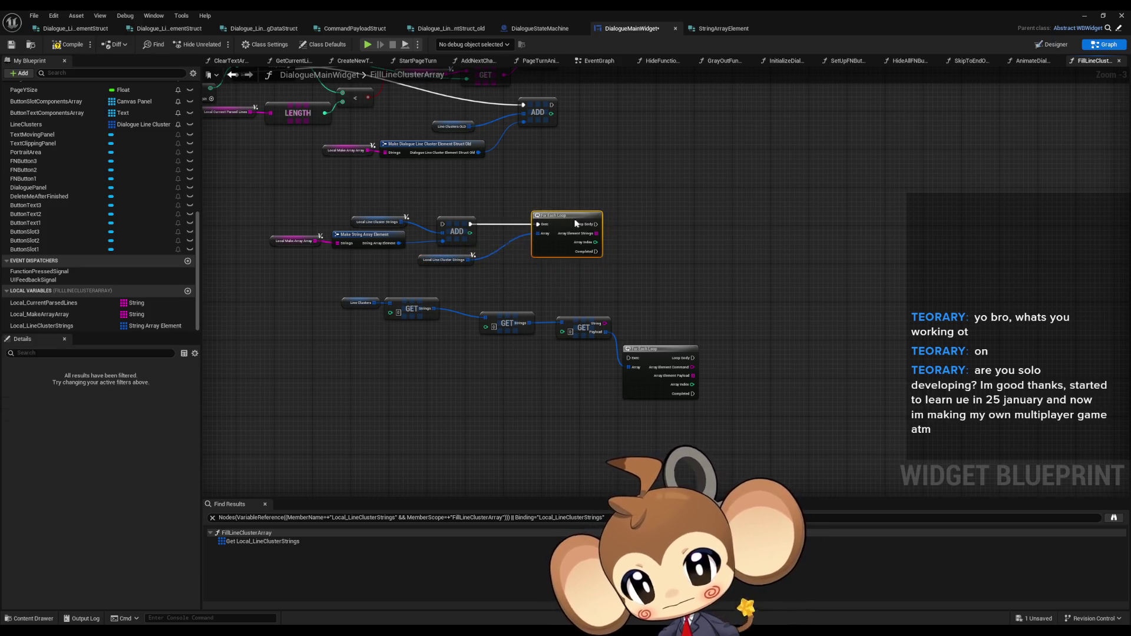
click(623, 287)
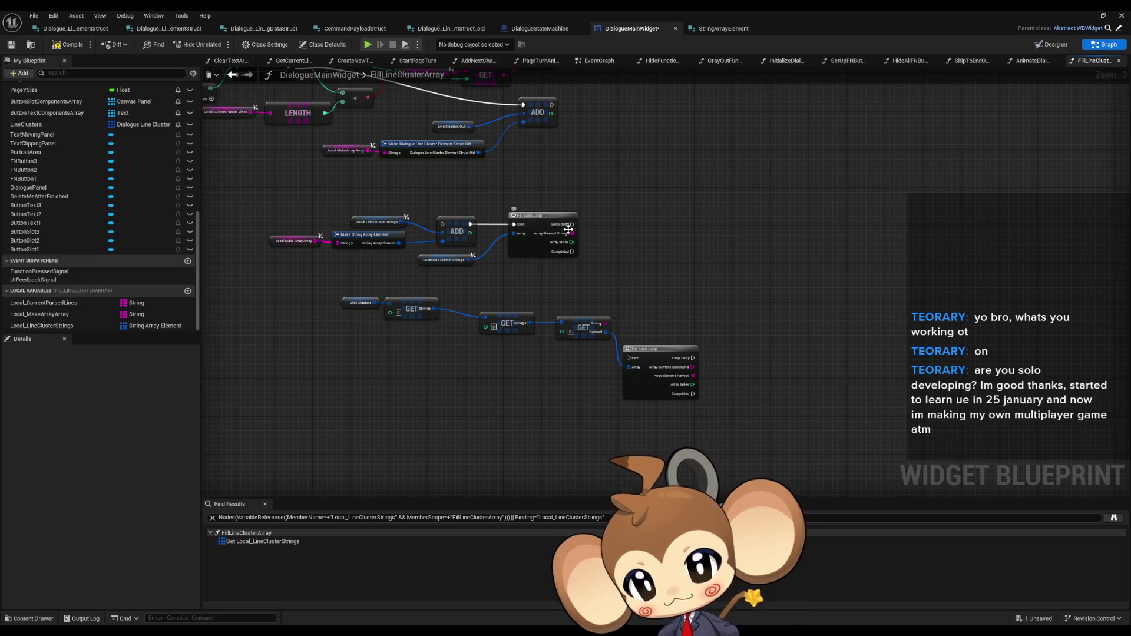
scroll(584, 244, up, 3)
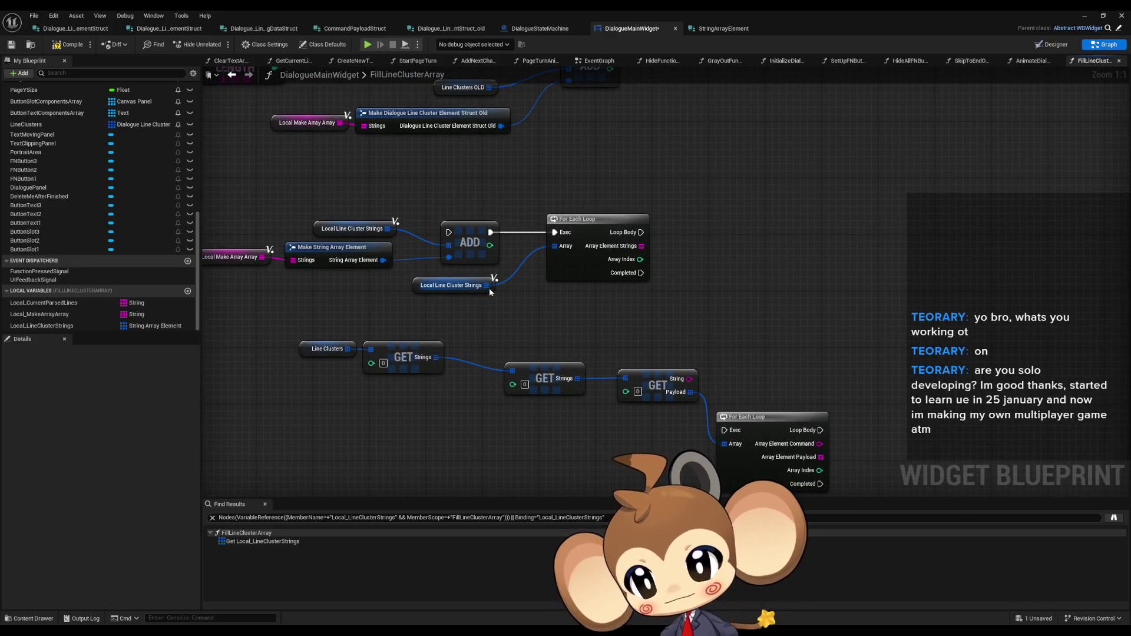
Step: Add a nested For Each Loop over Array Element Strings, aligned with the first loop
drag(624, 261, 694, 270)
text(fore)
key(Return)
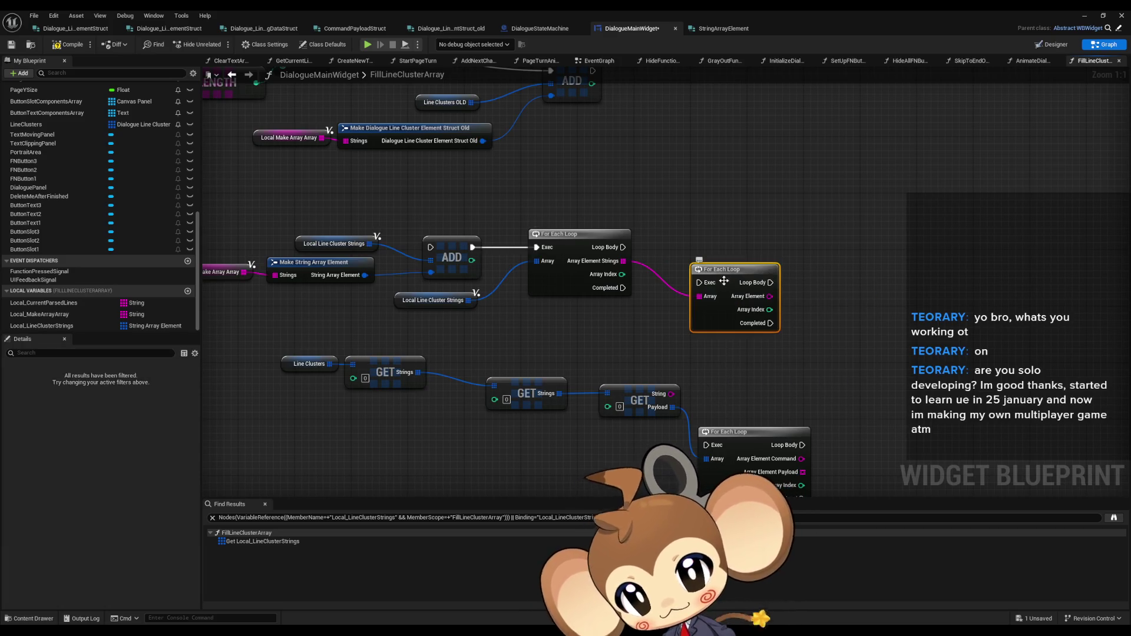
drag(719, 285, 734, 252)
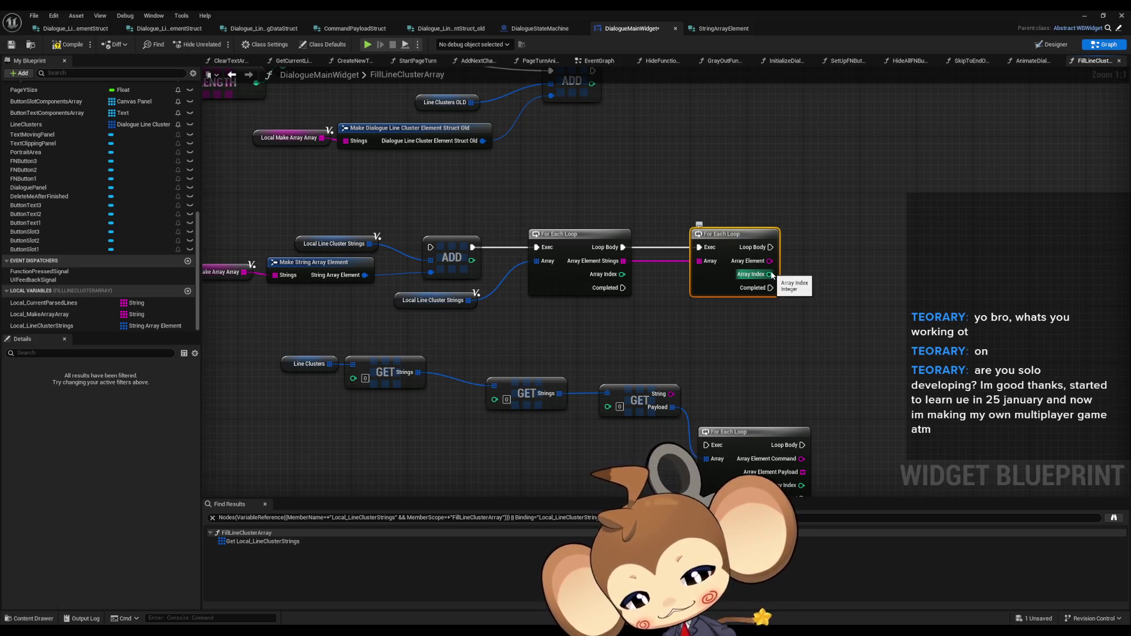
drag(772, 276, 673, 271)
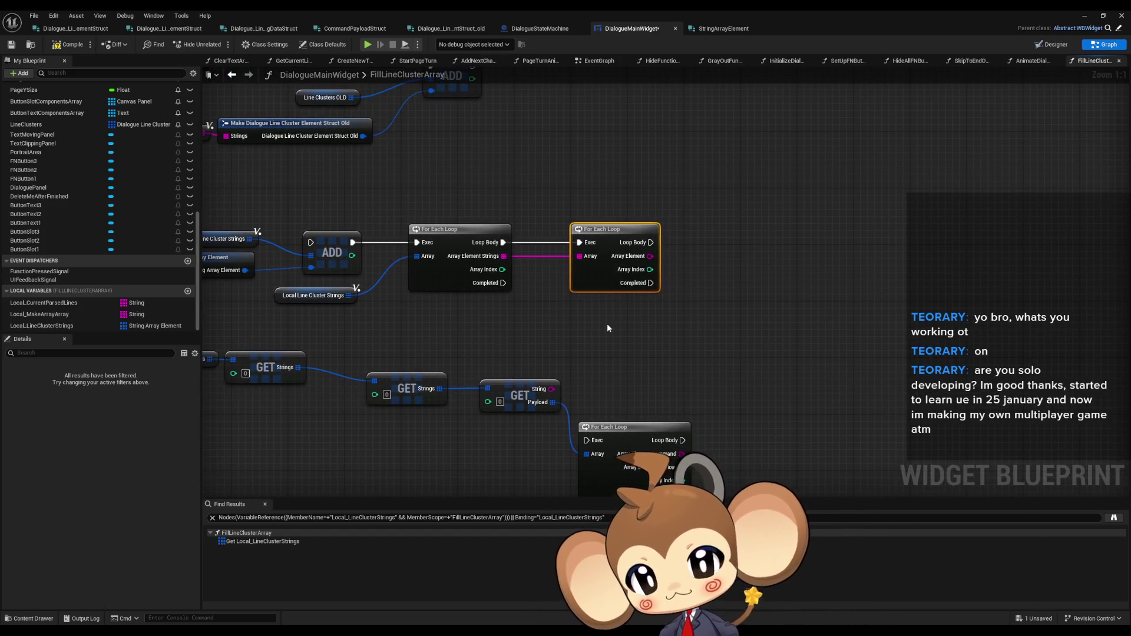
drag(607, 324, 539, 319)
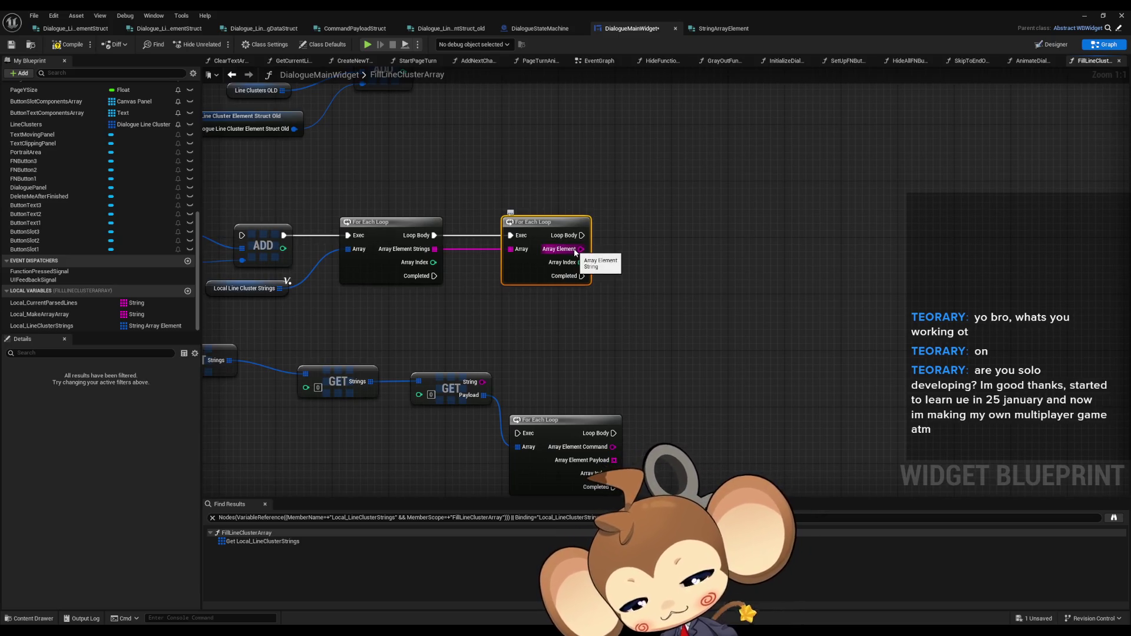
drag(490, 454, 684, 453)
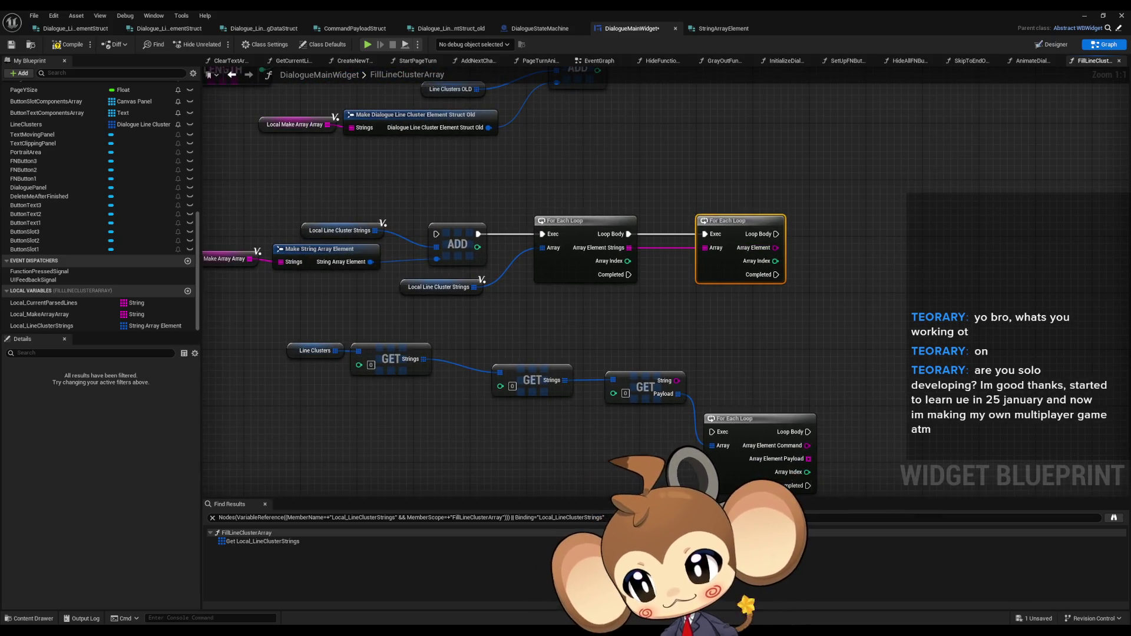
Step: Move the bottom Line Clusters GET node group further down and right
drag(255, 333, 737, 437)
drag(386, 353, 529, 439)
click(478, 417)
drag(404, 418, 432, 446)
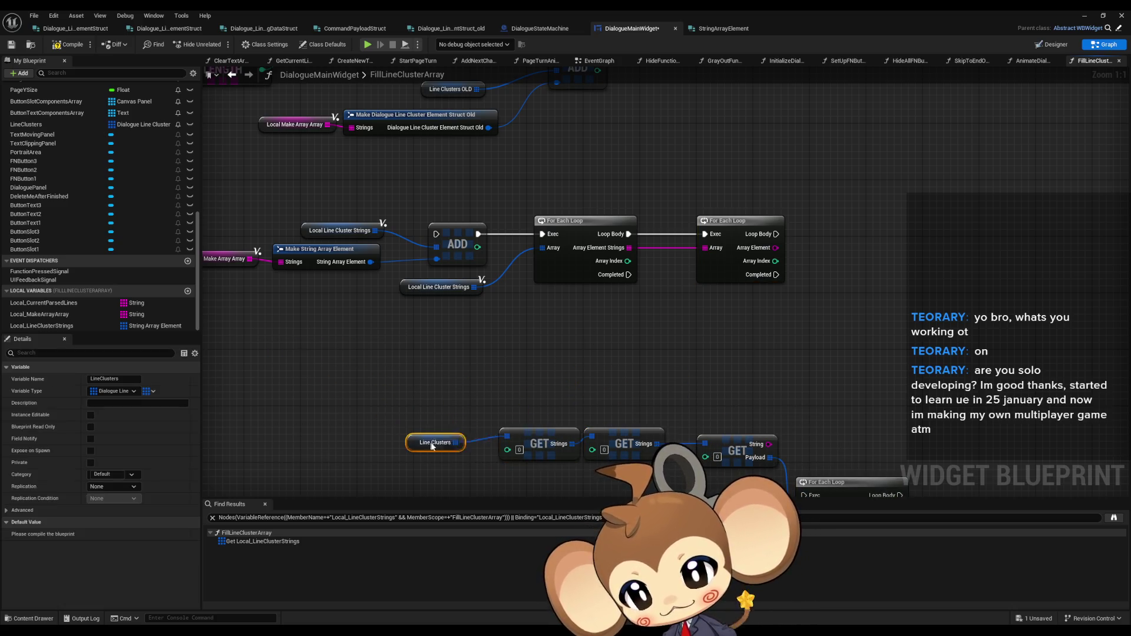
click(789, 334)
drag(769, 325, 547, 374)
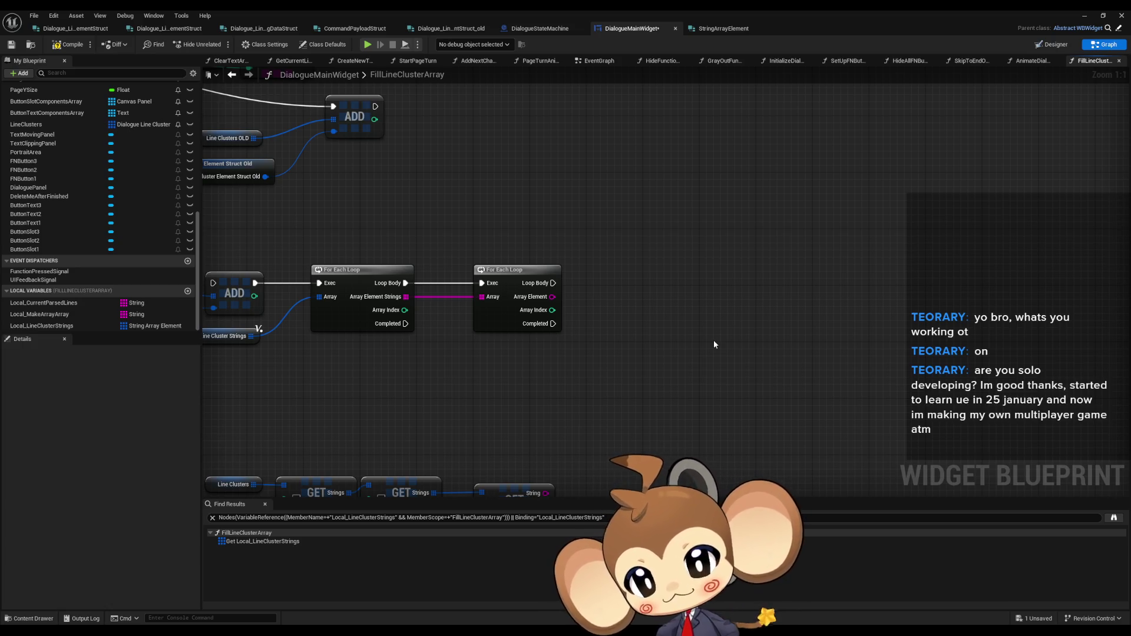
drag(552, 296, 651, 298)
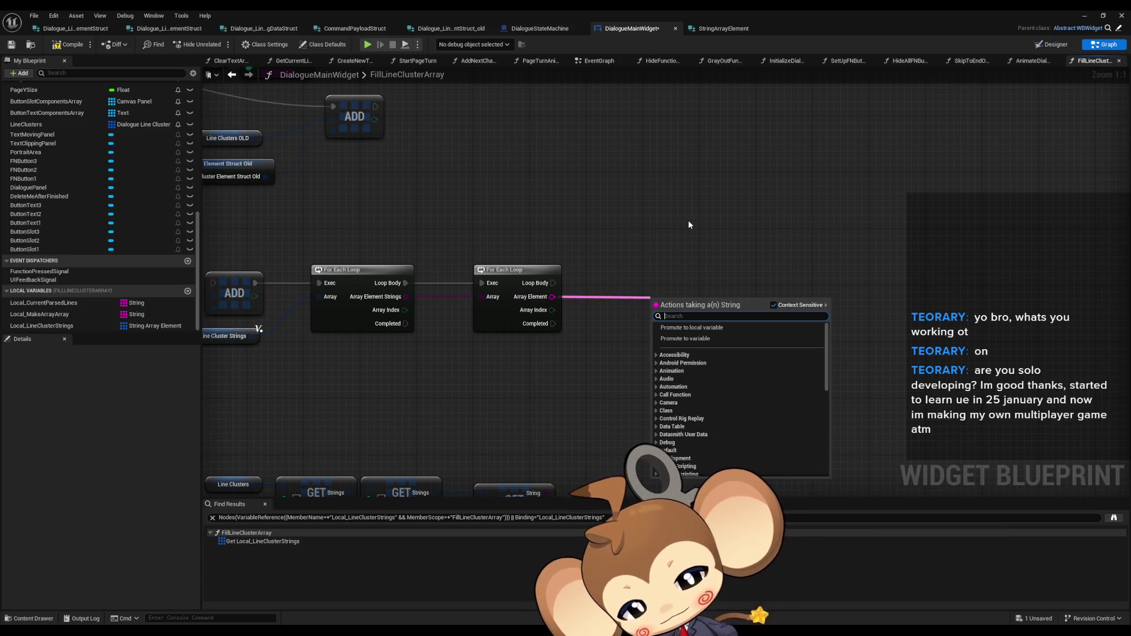
Step: Add a Parse Into Array node on the inner Array Element with delimiter \n
text(parse)
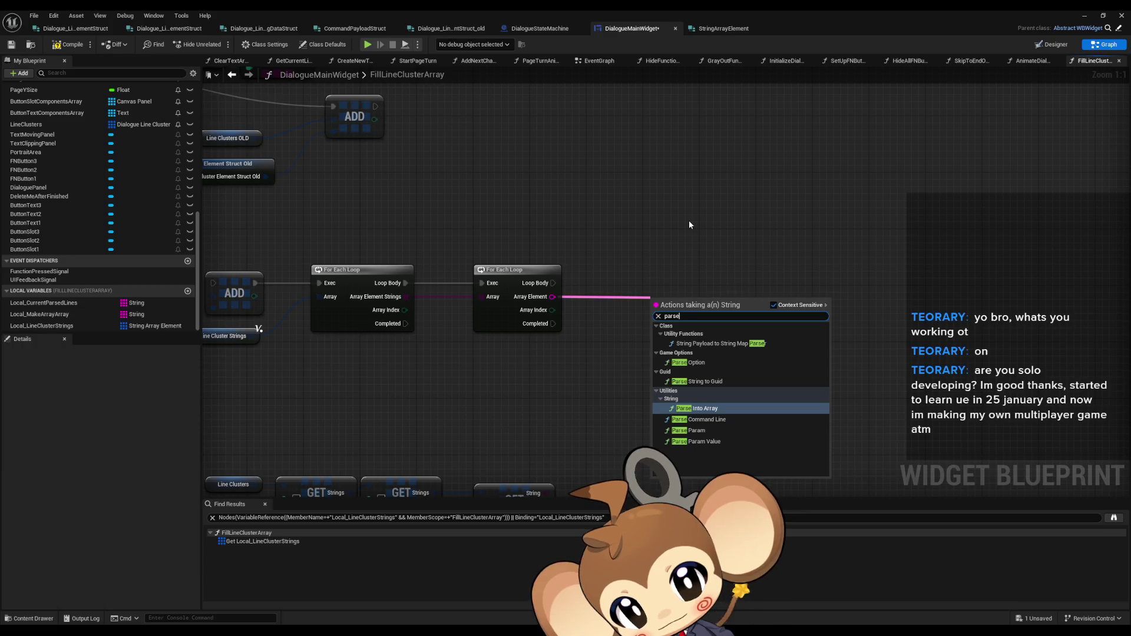
key(Return)
click(692, 326)
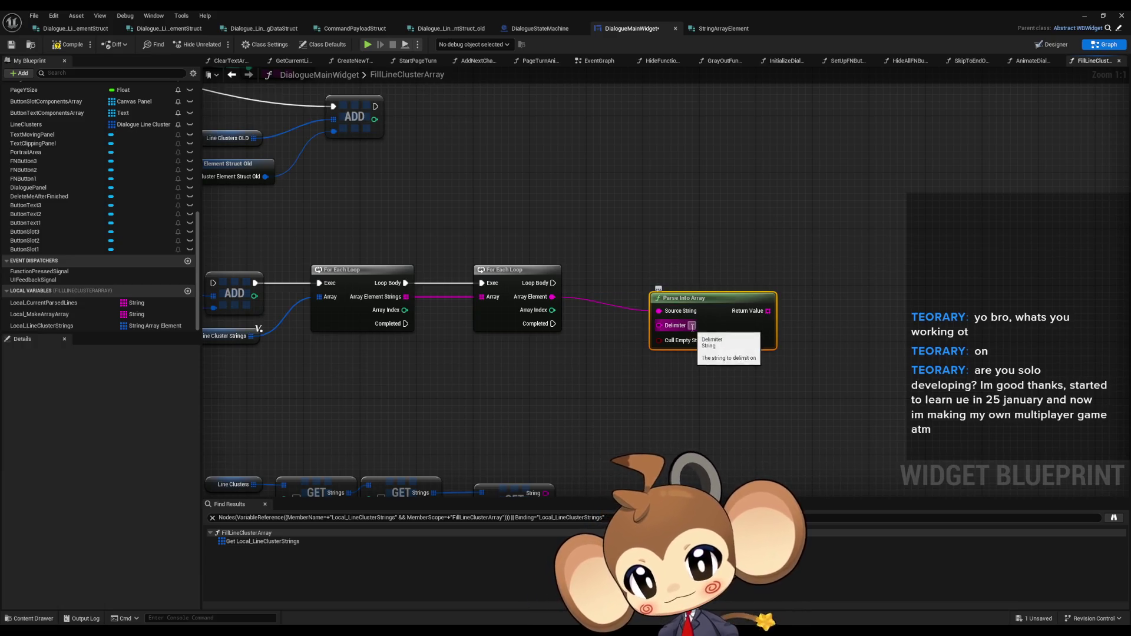
text(\)
key(Return)
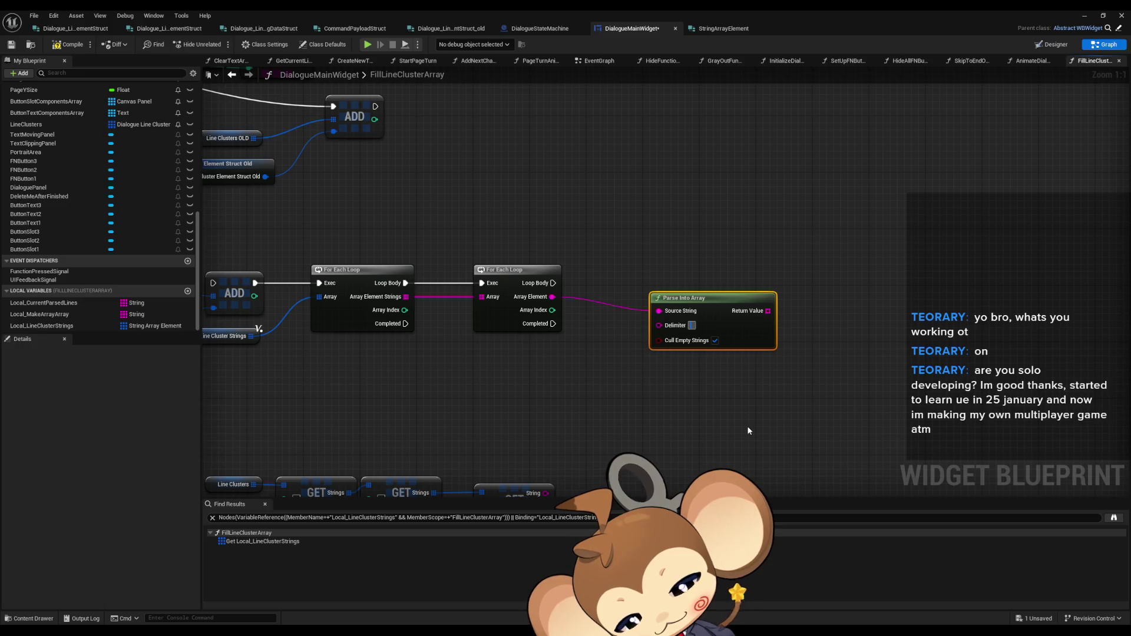
text(n)
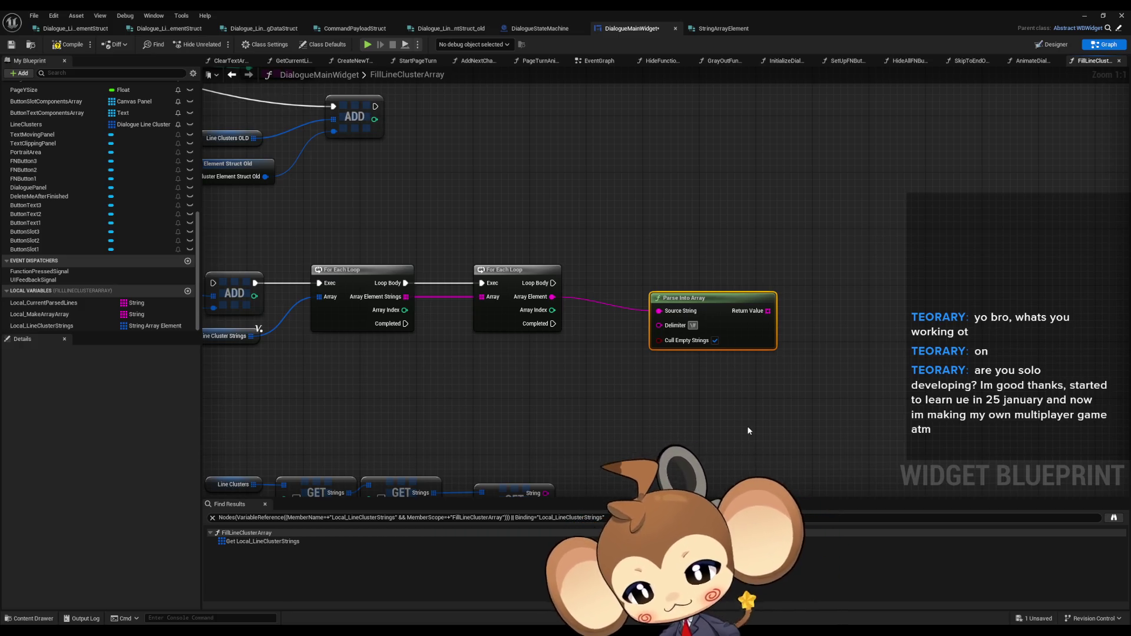
Step: Close the Settings window and go to the end of the texttagsconcept.txt notes
click(335, 626)
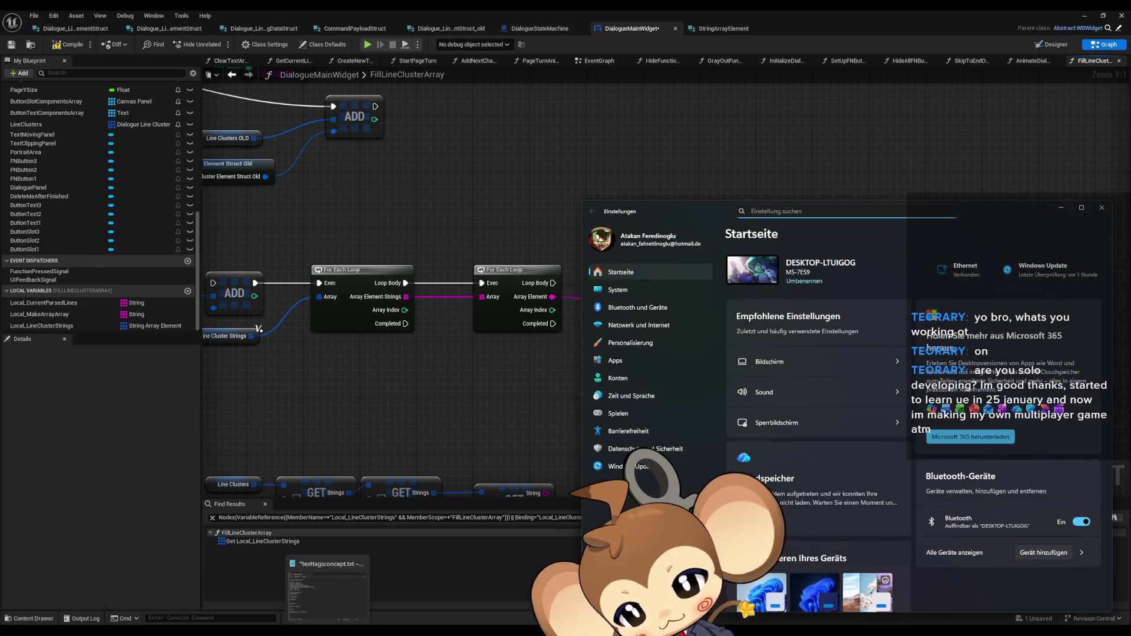
right_click(308, 628)
click(306, 613)
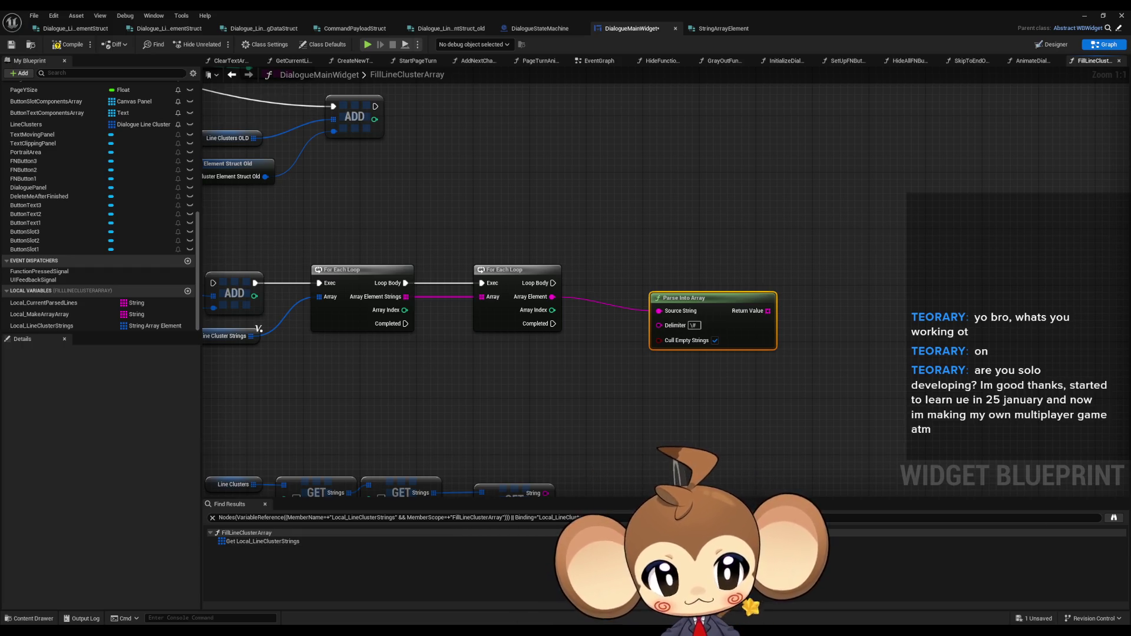
key(alt+Tab)
key(ctrl+End)
Step: Add the test line 'akjsbfkbasf askbfkas bksbaf kasf bkjsab ksjf ksa fb' starting with \#[
key(Return)
key(Return)
key(Return)
text(akjsbfkbasf askbfkas b)
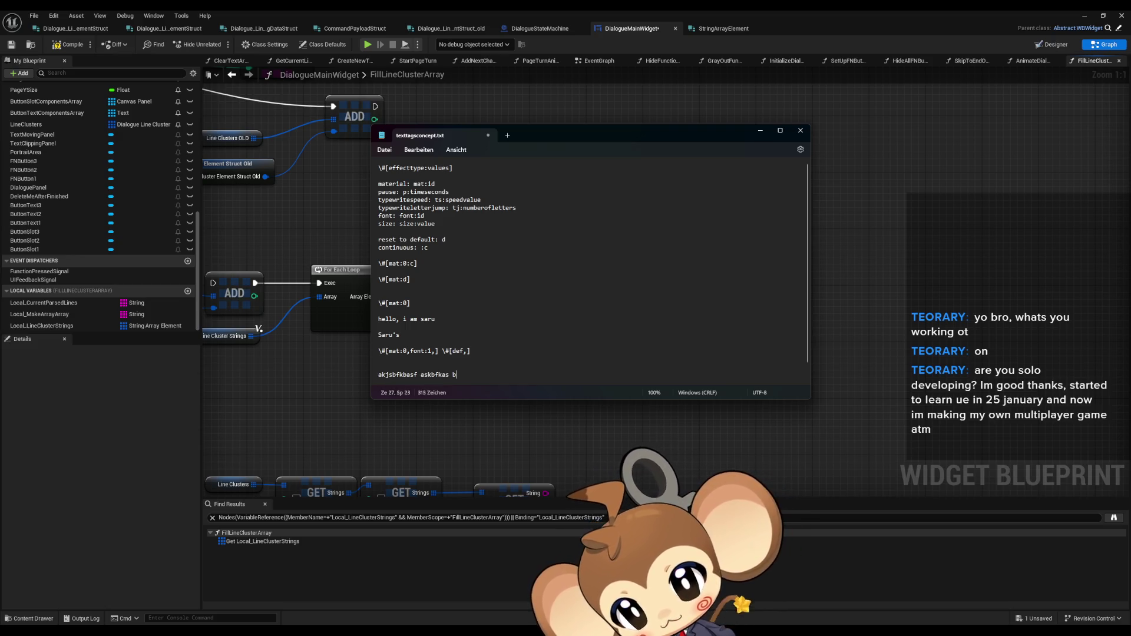
text(ksbaf kasf bkjsab ksjf ksa fb)
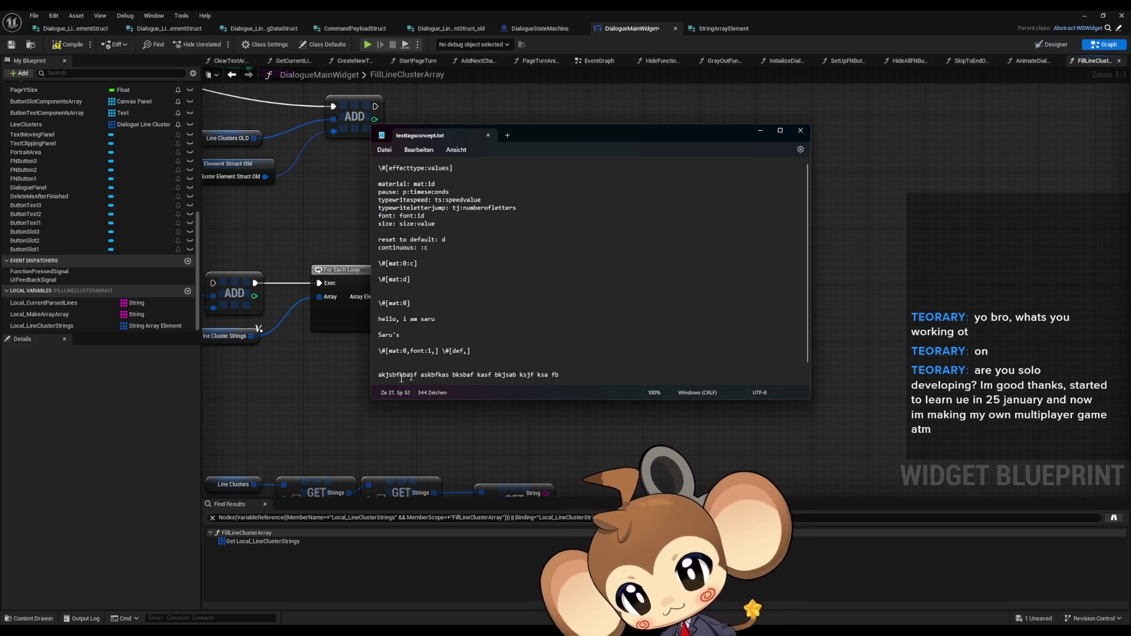
key(Home)
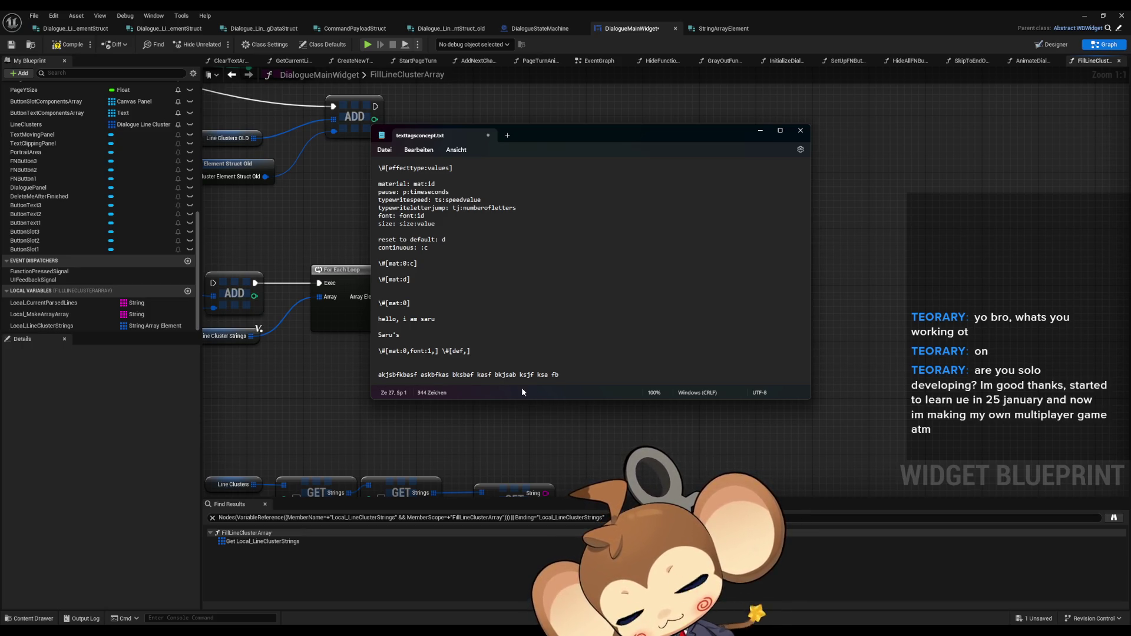
text(\#)
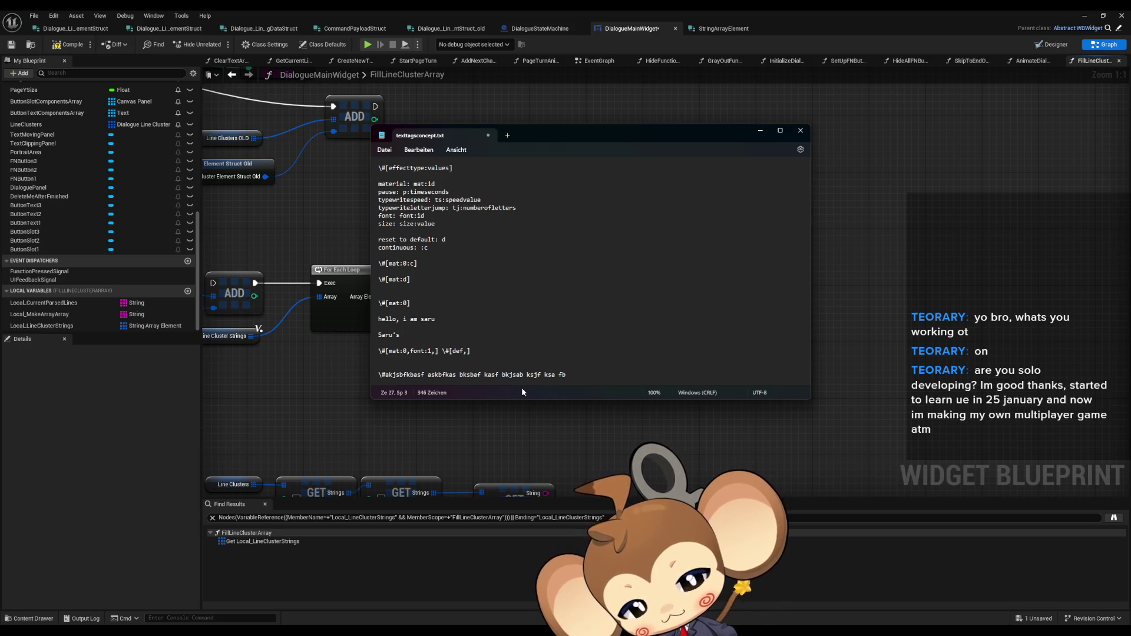
text([)
Step: Copy the \#[] tag and paste it before each word chunk of the line
key(shift+Left)
key(shift+Left)
key(shift+Left)
key(ctrl+c)
key(Right)
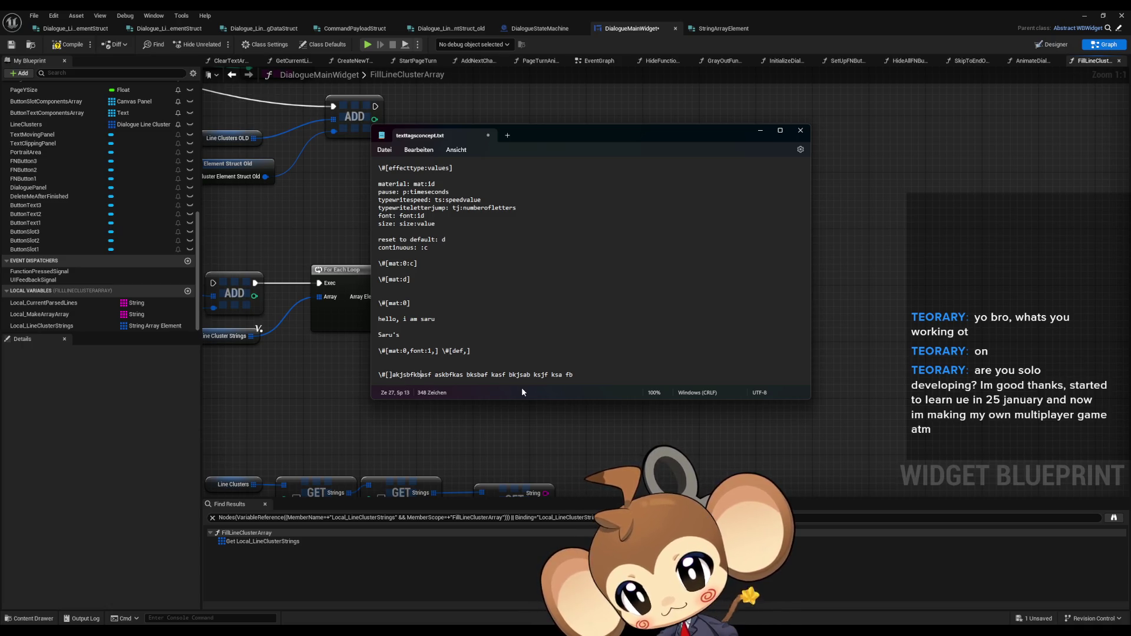
key(Right)
key(Right)
key(Right)
key(ctrl+v)
key(Right)
key(Right)
key(Right)
key(ctrl+v)
key(Right)
key(Right)
key(Right)
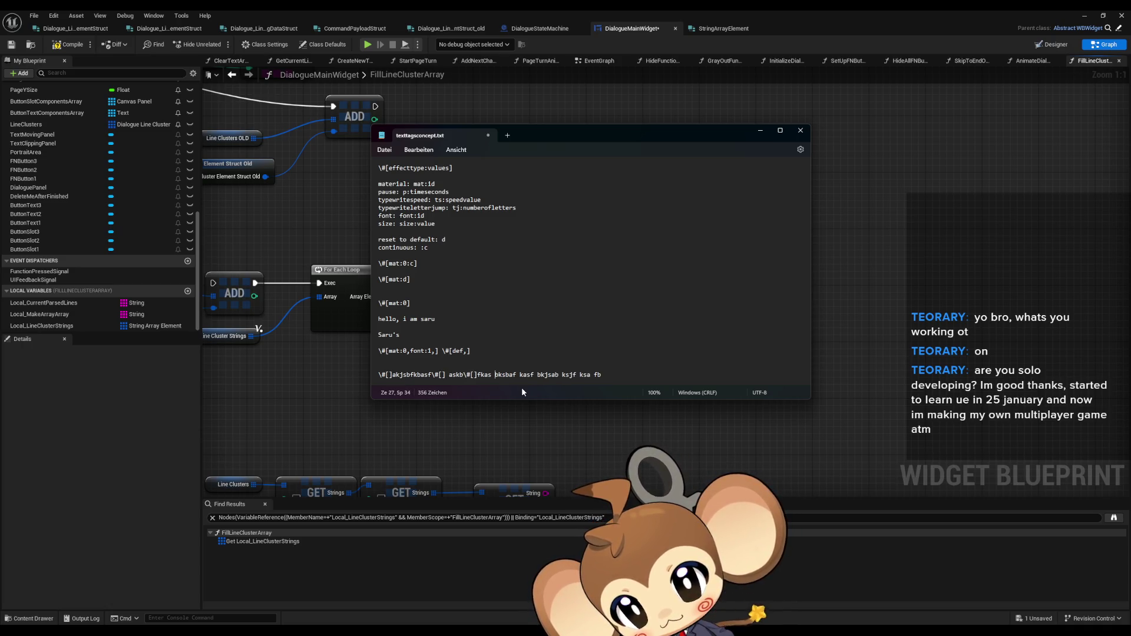
key(ctrl+v)
key(Right)
key(Right)
key(Right)
key(Right)
key(ctrl+v)
key(Right)
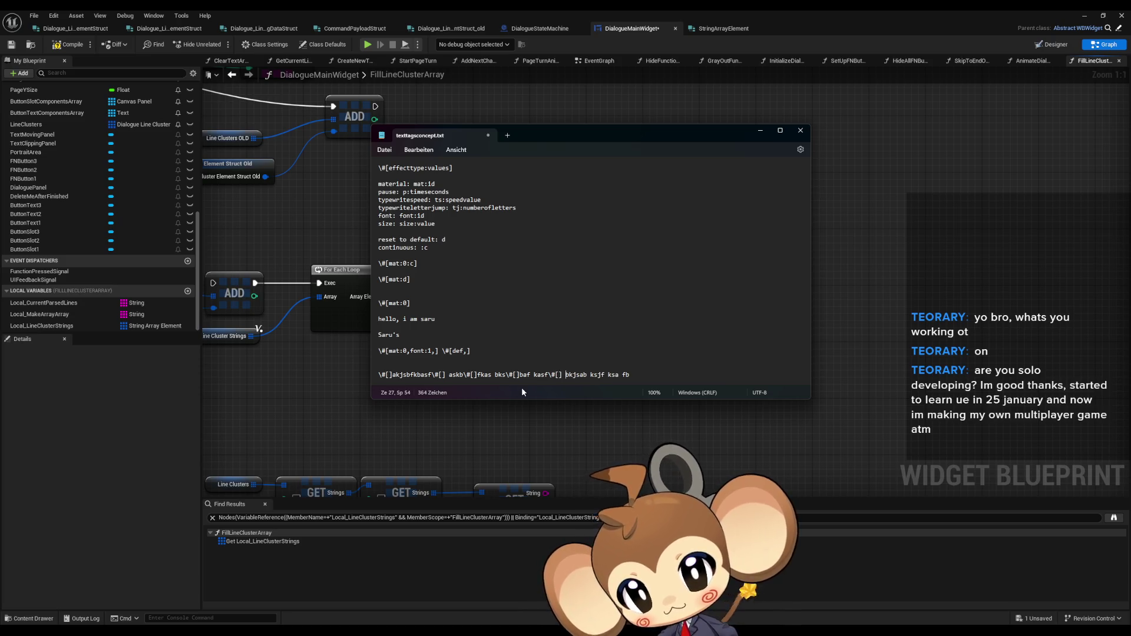
key(Right)
key(ctrl+v)
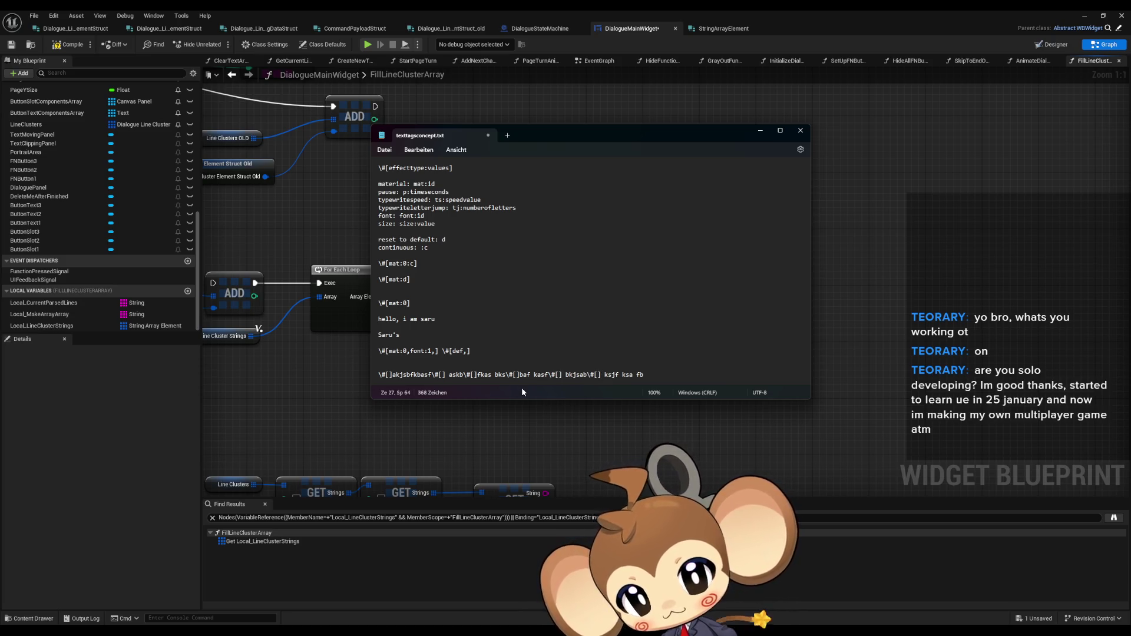
Step: Select the whole tagged line 27
click(582, 374)
key(shift+Down)
triple_click(582, 375)
key(ctrl+c)
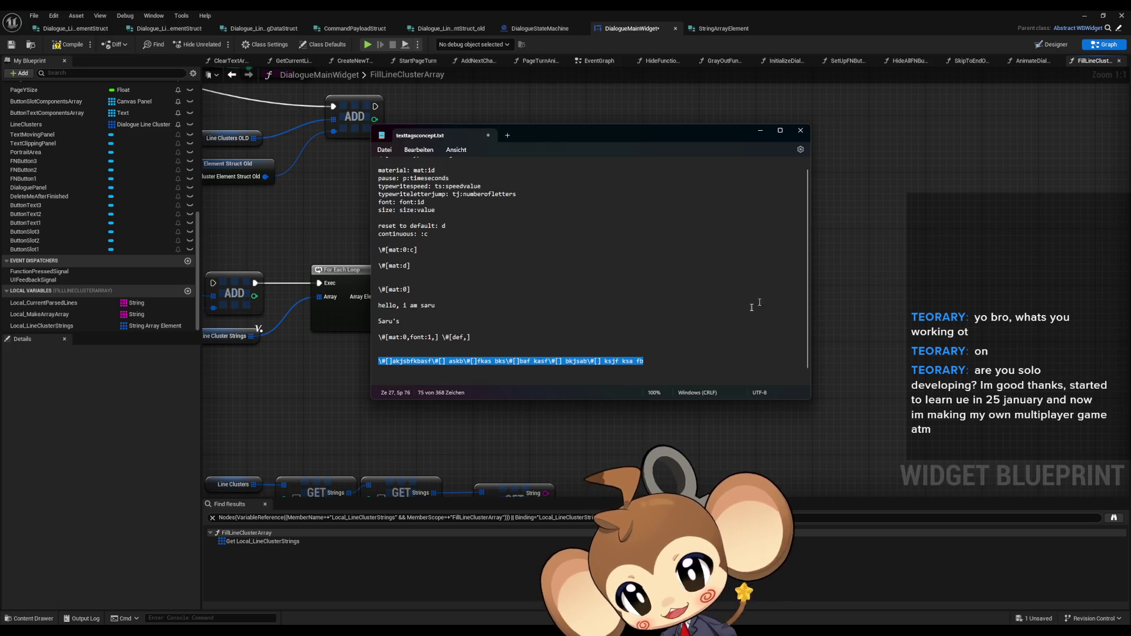
Step: Paste a copy of the tagged line below and remove its leading \#[] tag
click(652, 373)
key(ctrl+v)
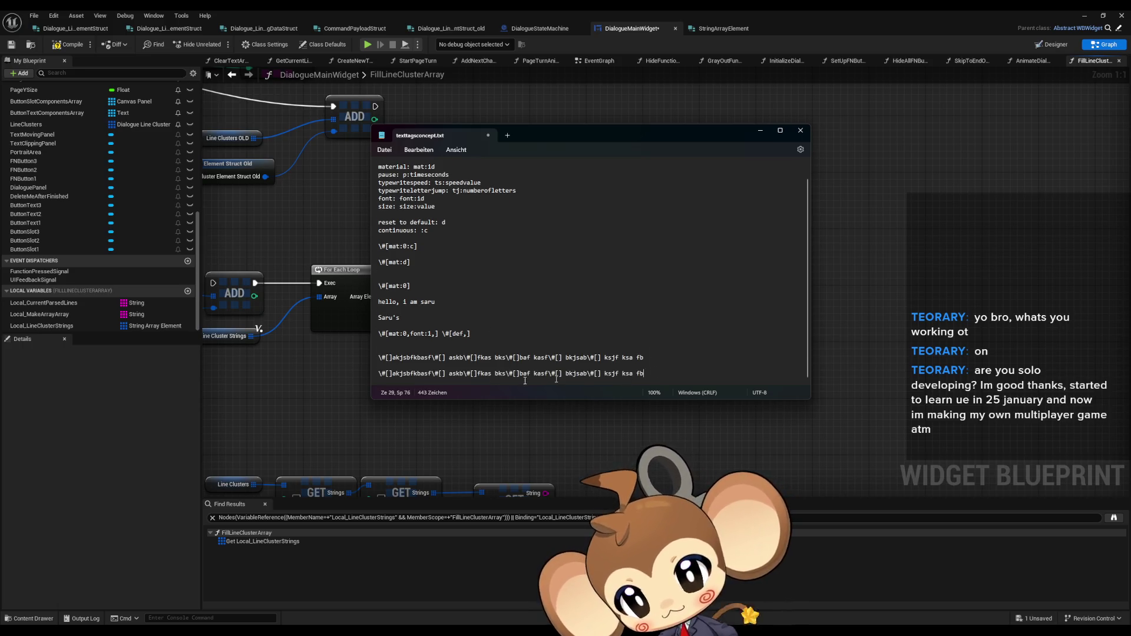
drag(378, 374, 392, 373)
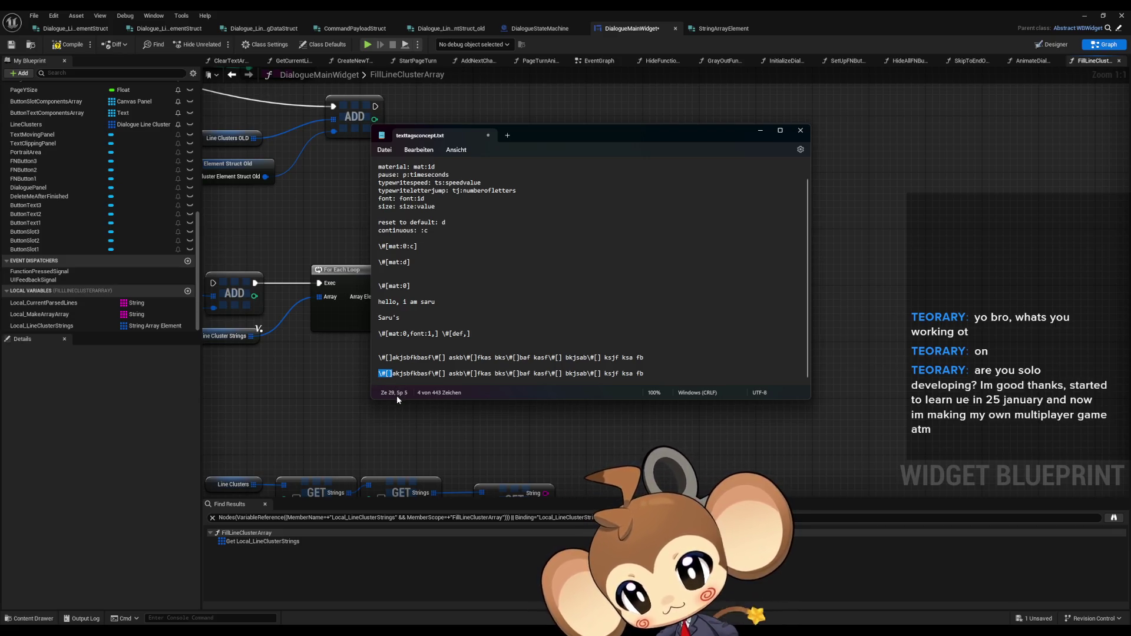
key(Delete)
Step: Replace the remaining tags in the copy with line breaks
key(ctrl+Right)
key(BackSpace)
key(BackSpace)
key(BackSpace)
key(Return)
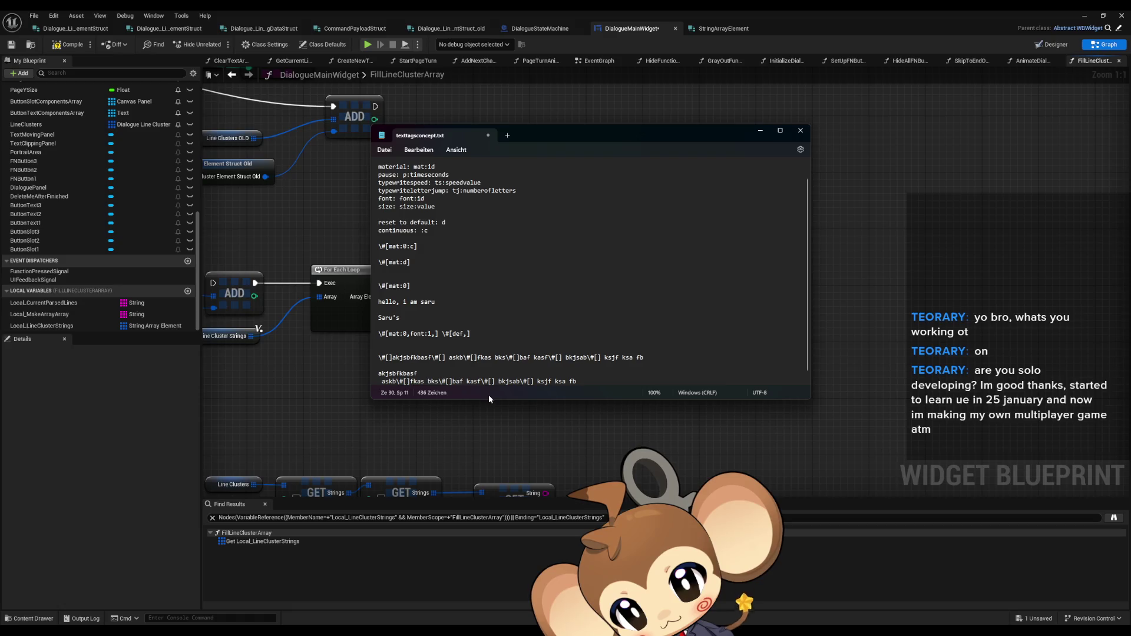
key(BackSpace)
key(BackSpace)
key(BackSpace)
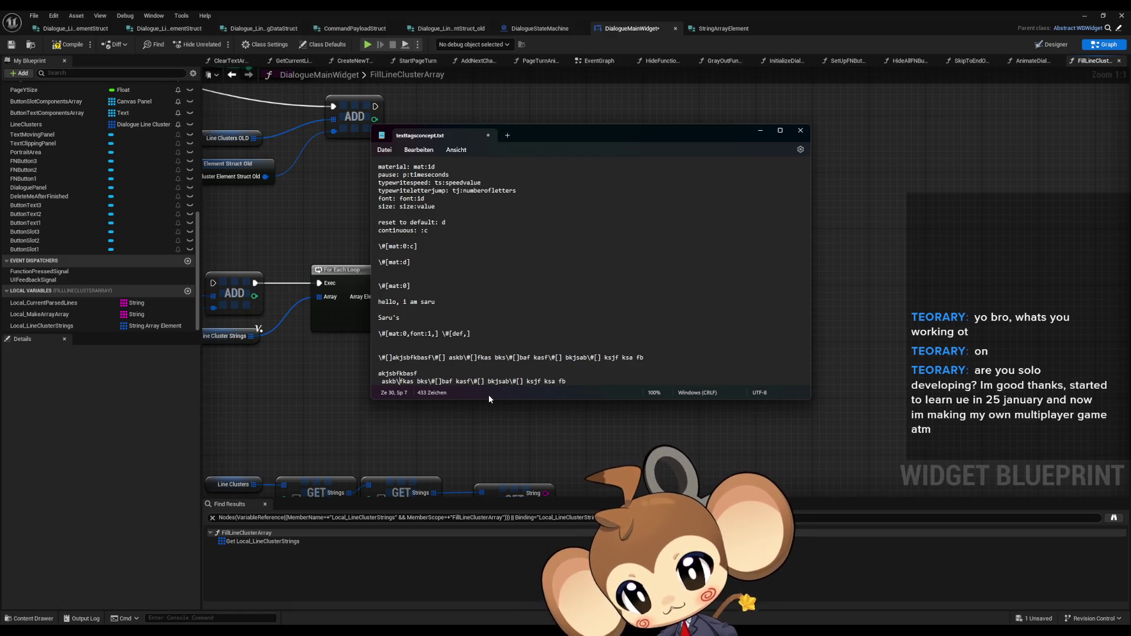
key(Return)
key(Right)
key(Right)
key(Right)
key(Right)
key(Delete)
key(Delete)
key(Delete)
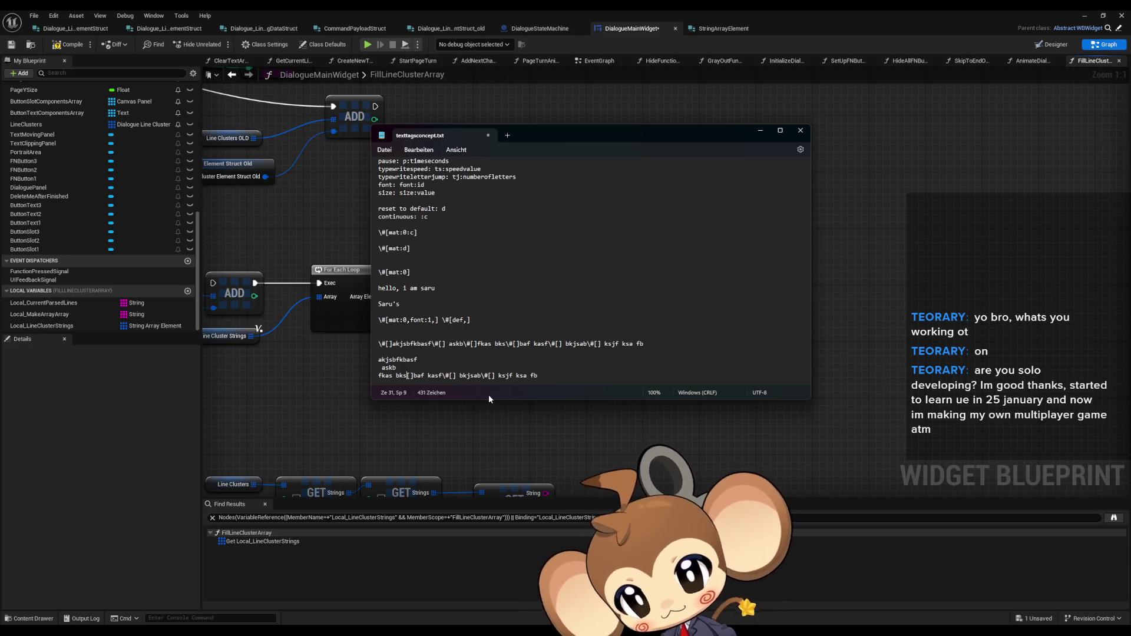
key(Return)
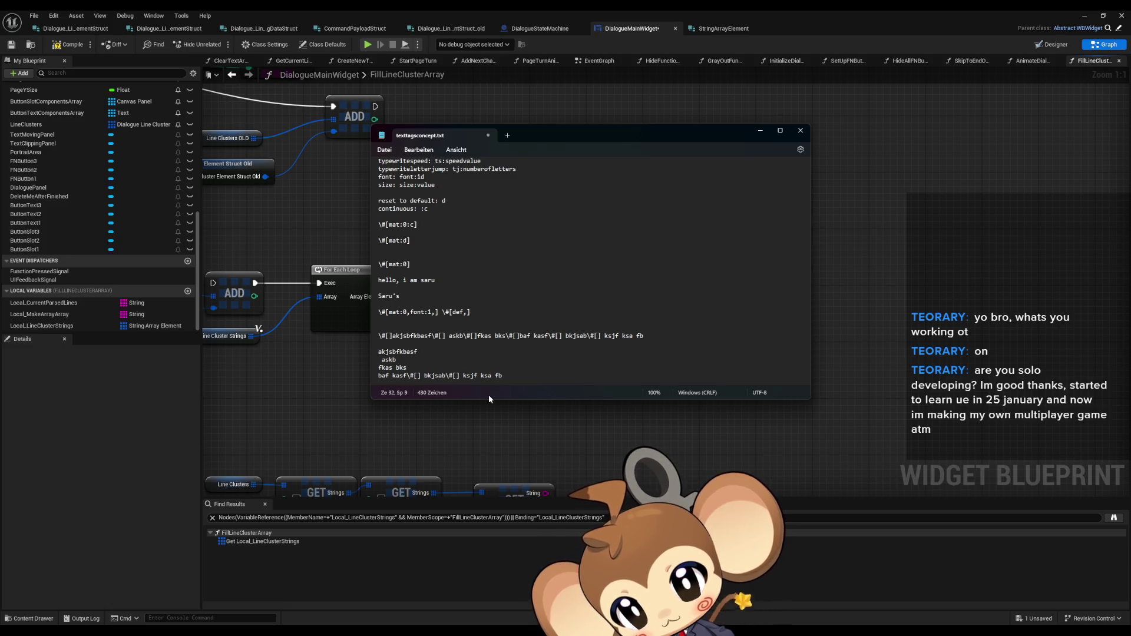
key(Right)
key(Delete)
key(Delete)
key(Delete)
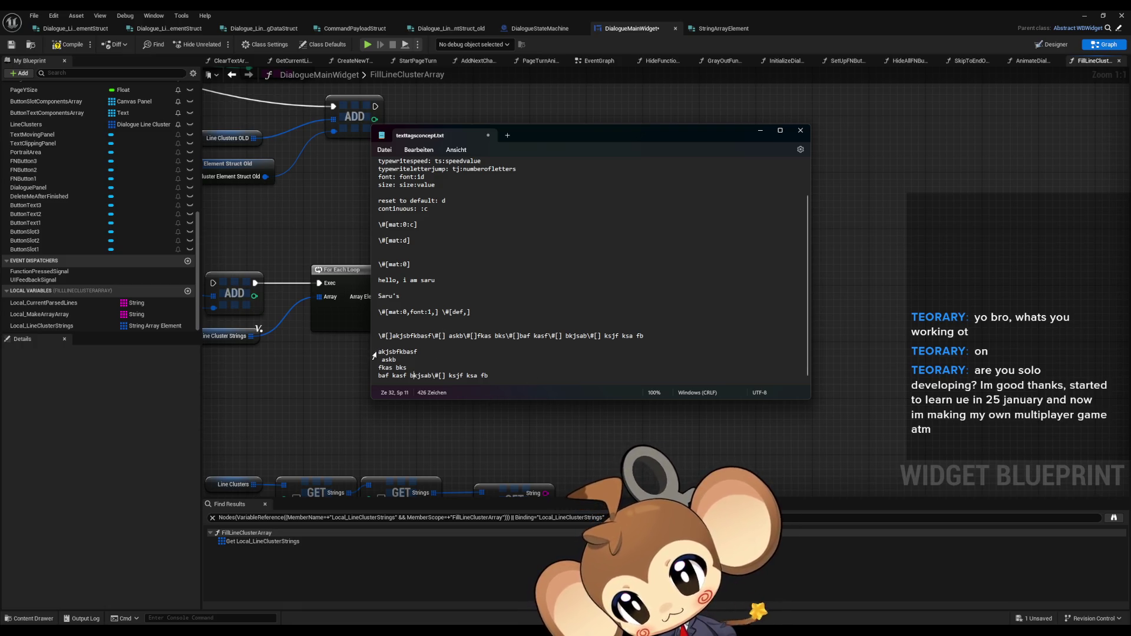
Step: Prefix the split lines with [] and put 'ksjf ksa fb' on its own line
click(389, 359)
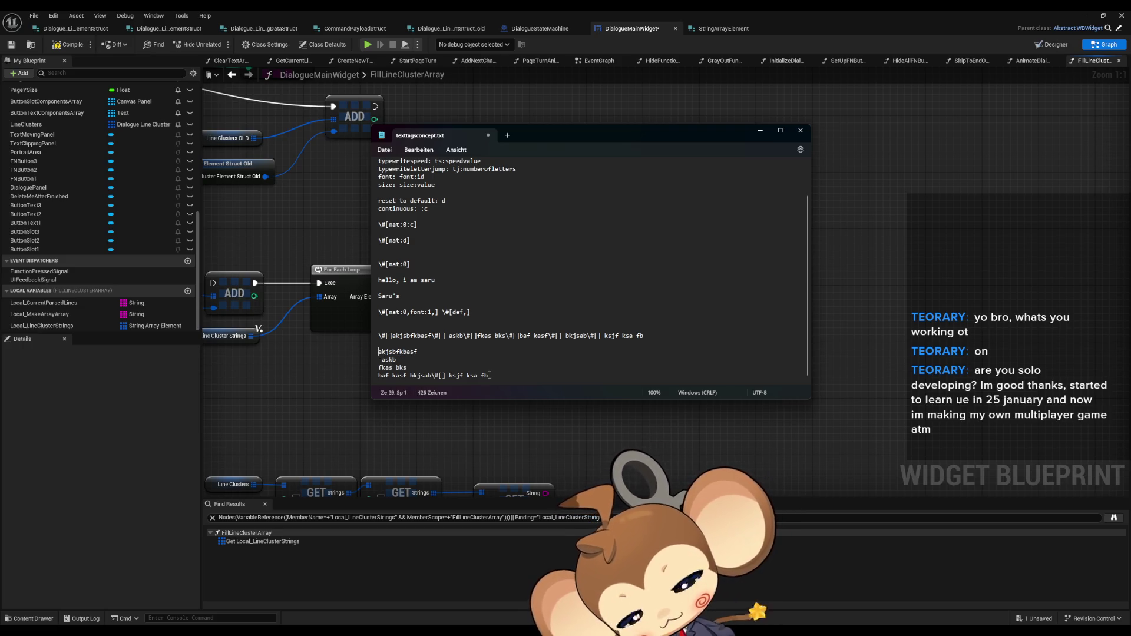
text([])
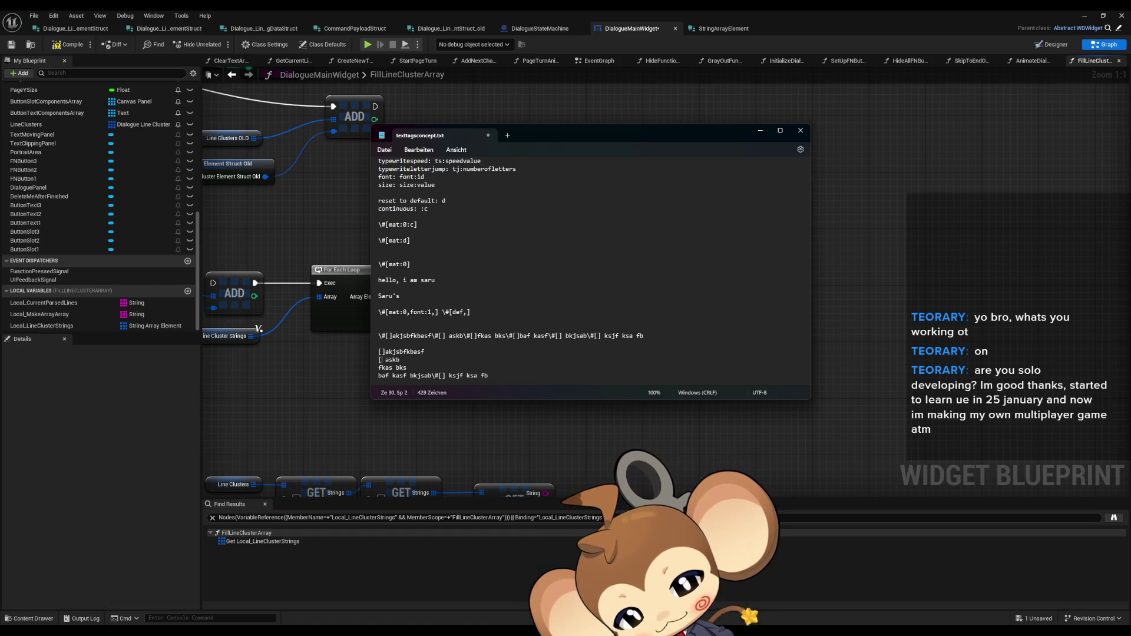
text(])
key(Down)
key(Home)
text([])
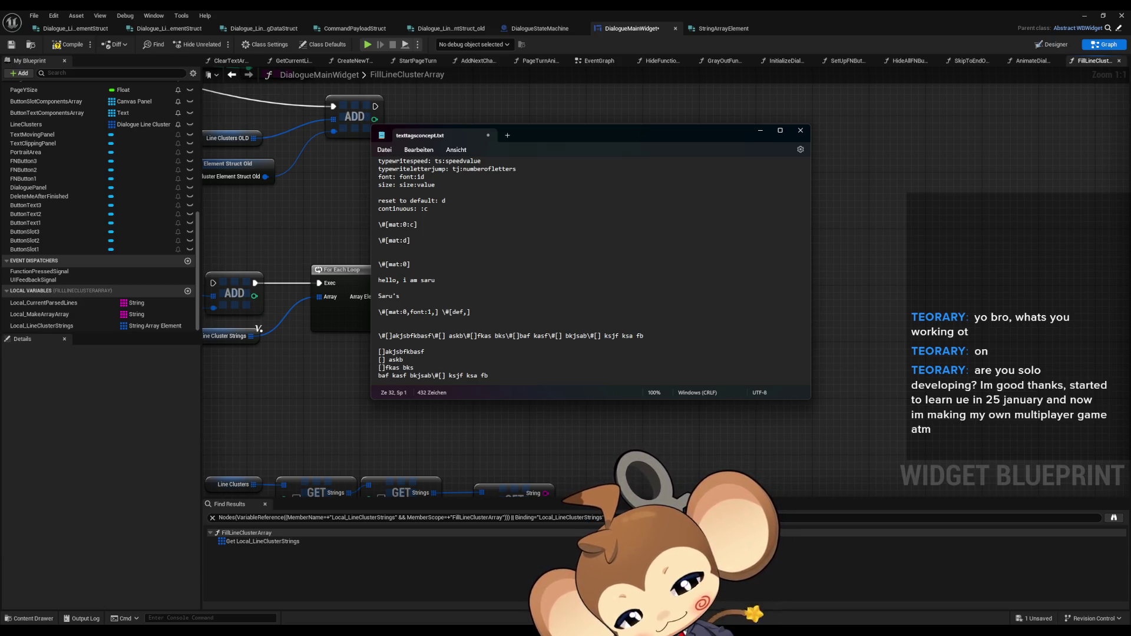
text([])
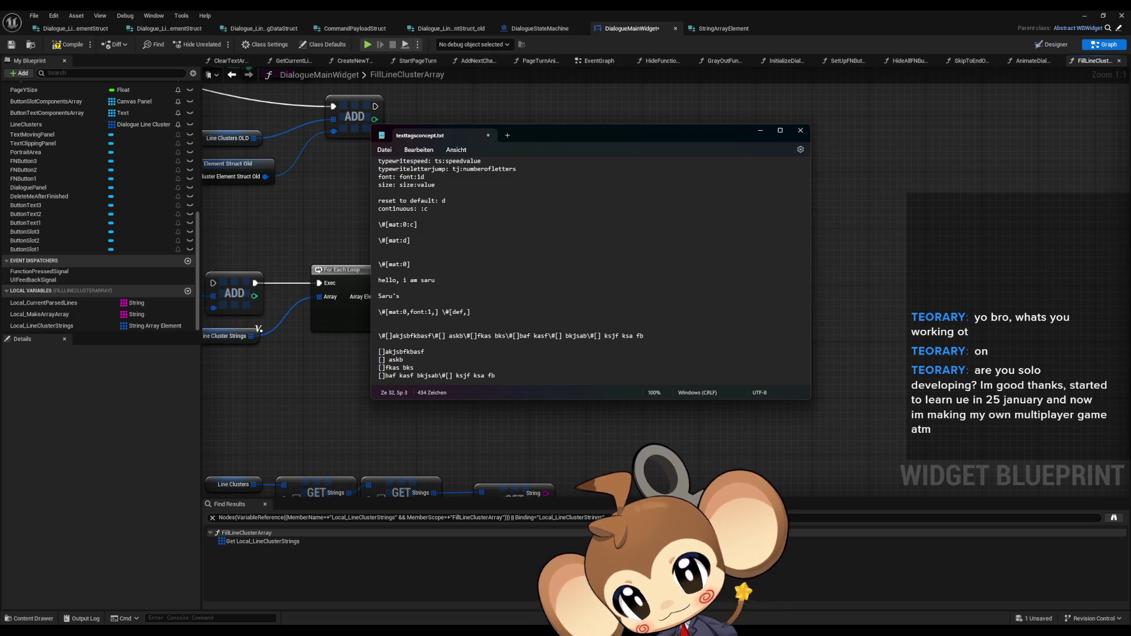
key(BackSpace)
key(Delete)
key(Return)
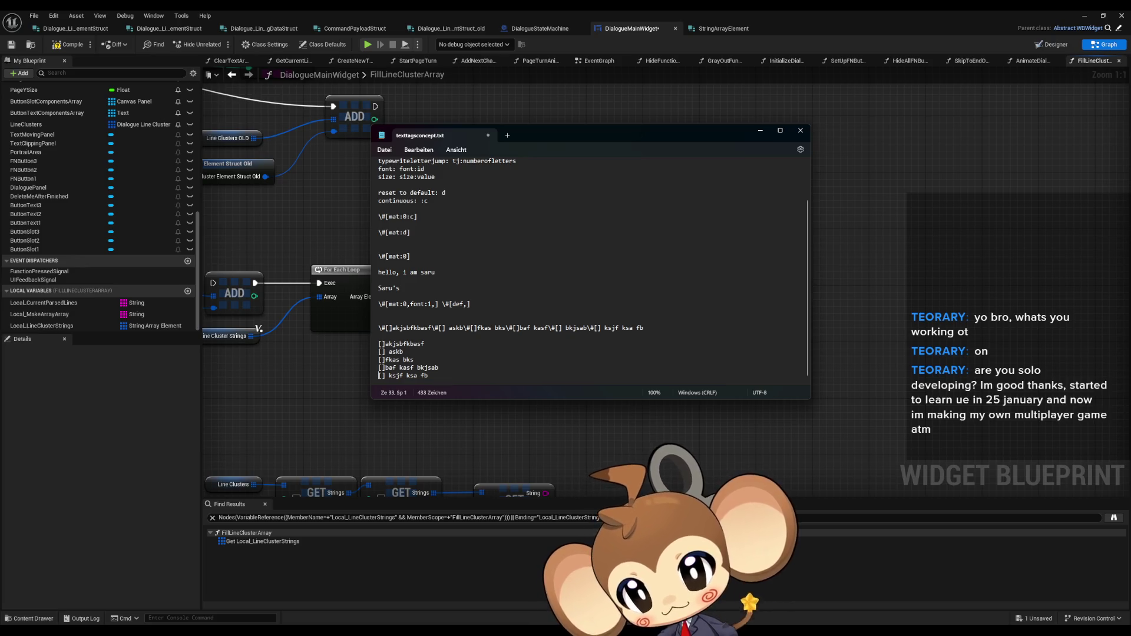
Step: Fix the brackets on the first split line
click(484, 351)
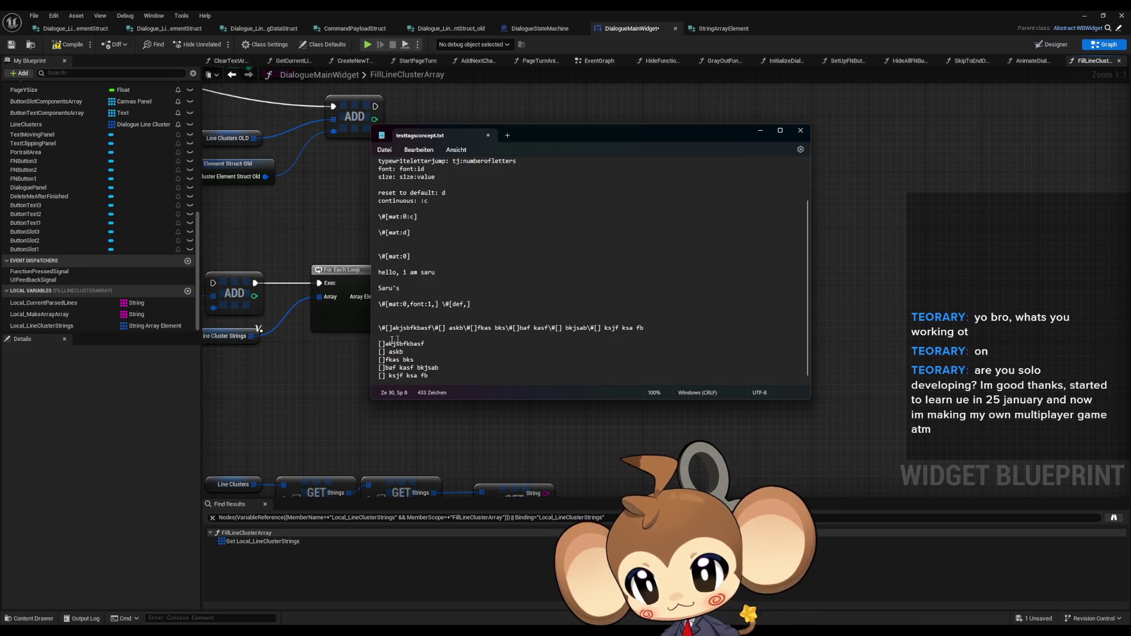
drag(382, 344, 394, 352)
key(Right)
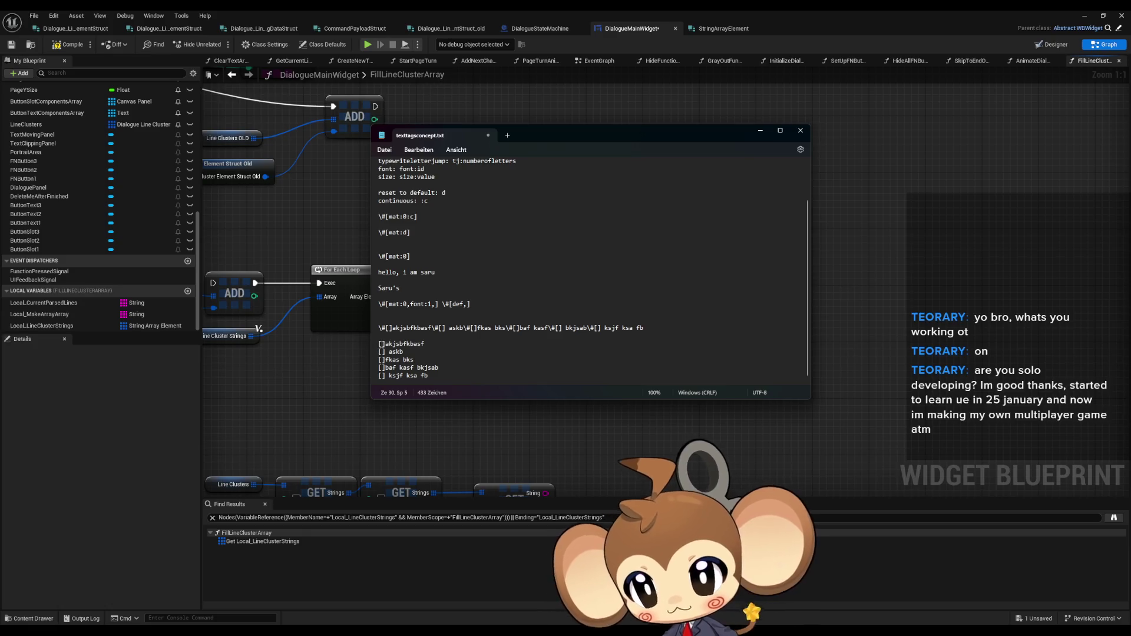
click(382, 345)
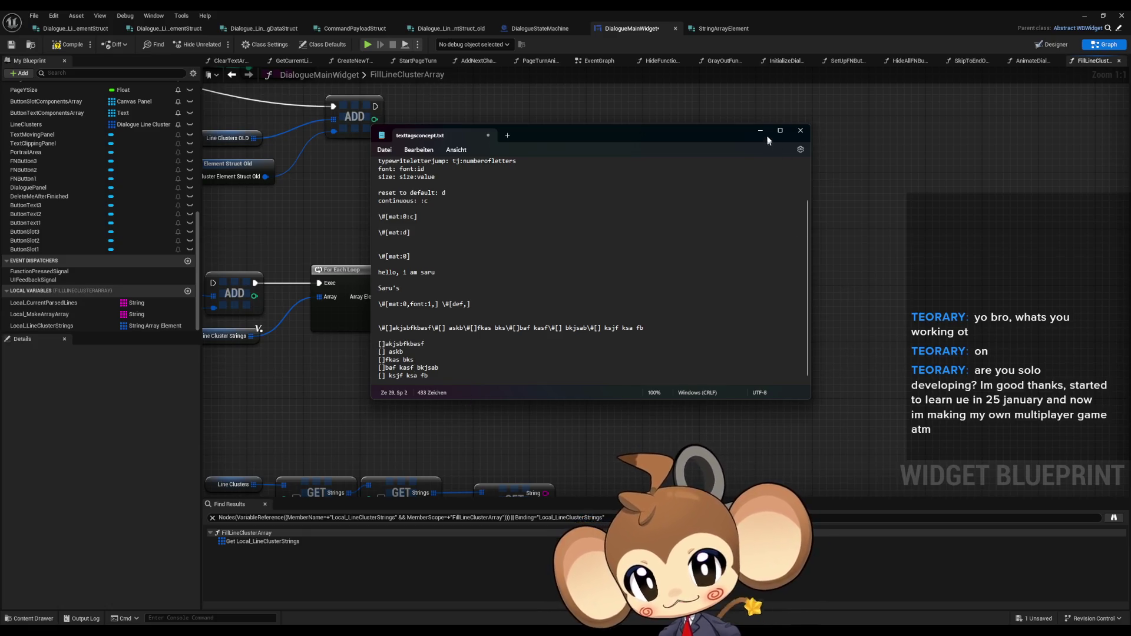
click(954, 273)
Step: Search 'split' off the loop's array element, then delete the mistakenly added Paths Split node
drag(704, 325, 693, 330)
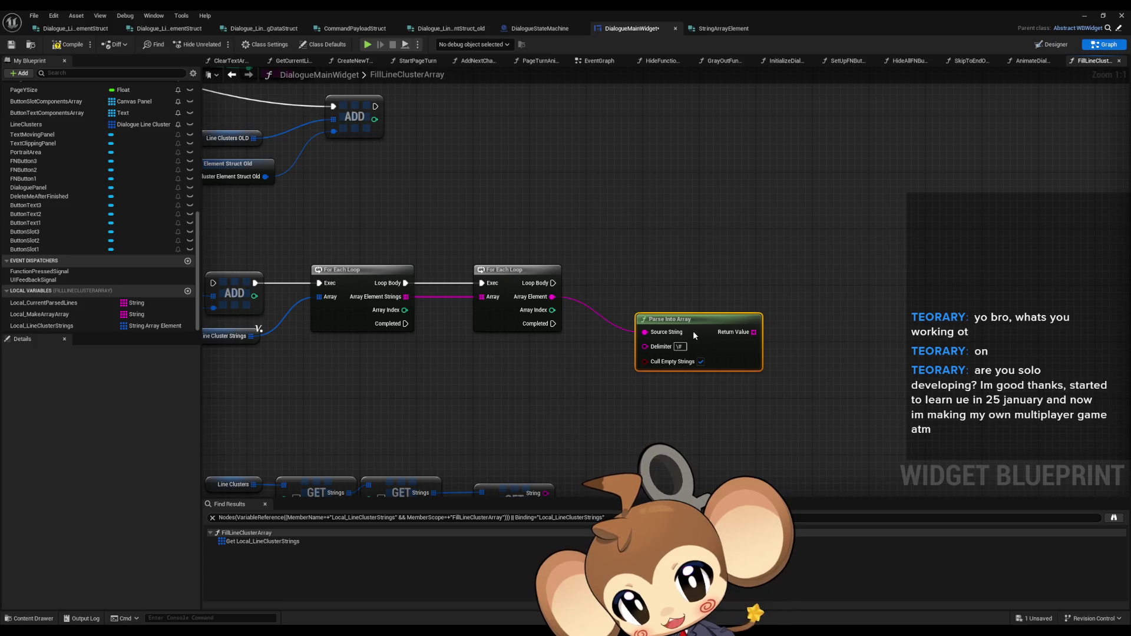
scroll(693, 330, down, 3)
drag(582, 265, 643, 269)
text(split)
key(Up)
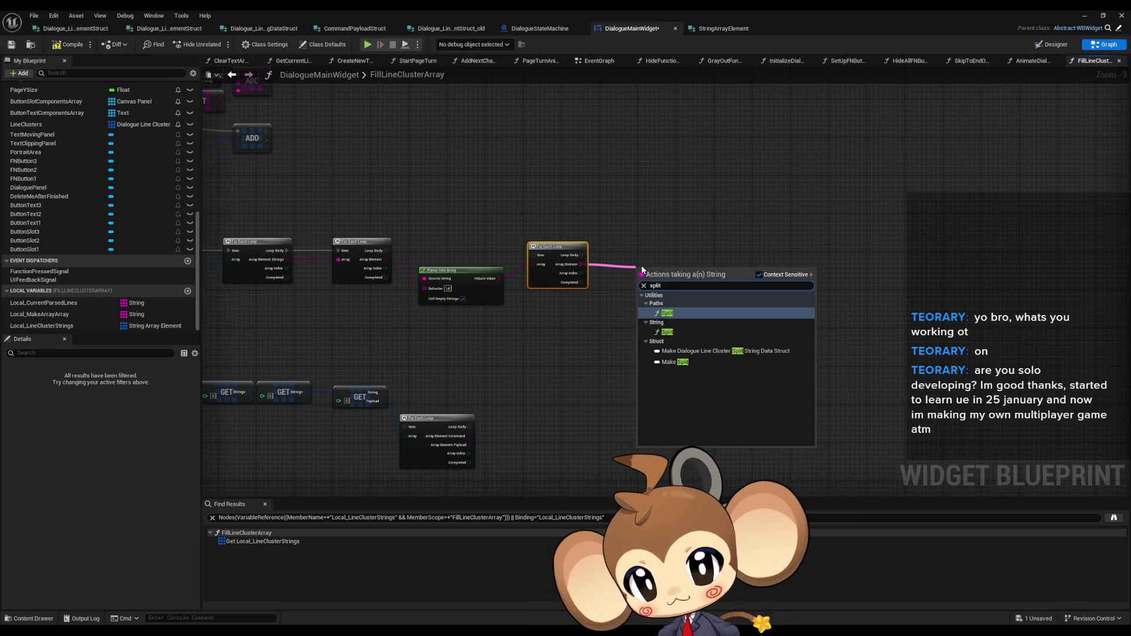
key(Return)
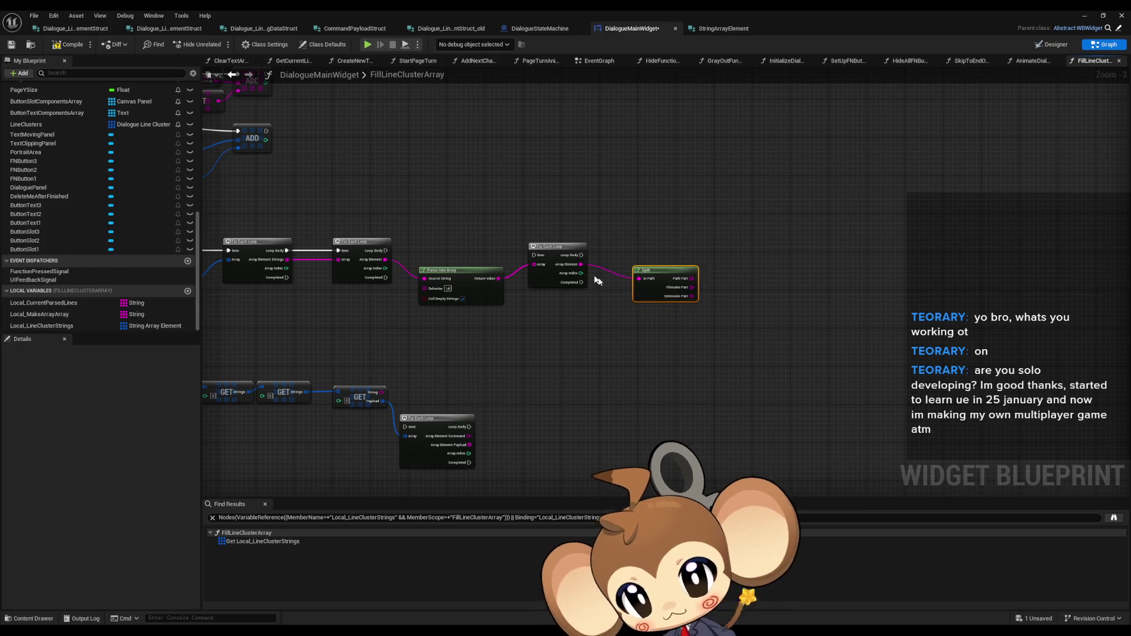
key(Delete)
Step: Add a String Split node fed by the For Each Loop's array element
drag(581, 265, 623, 266)
text(split)
key(Down)
key(Return)
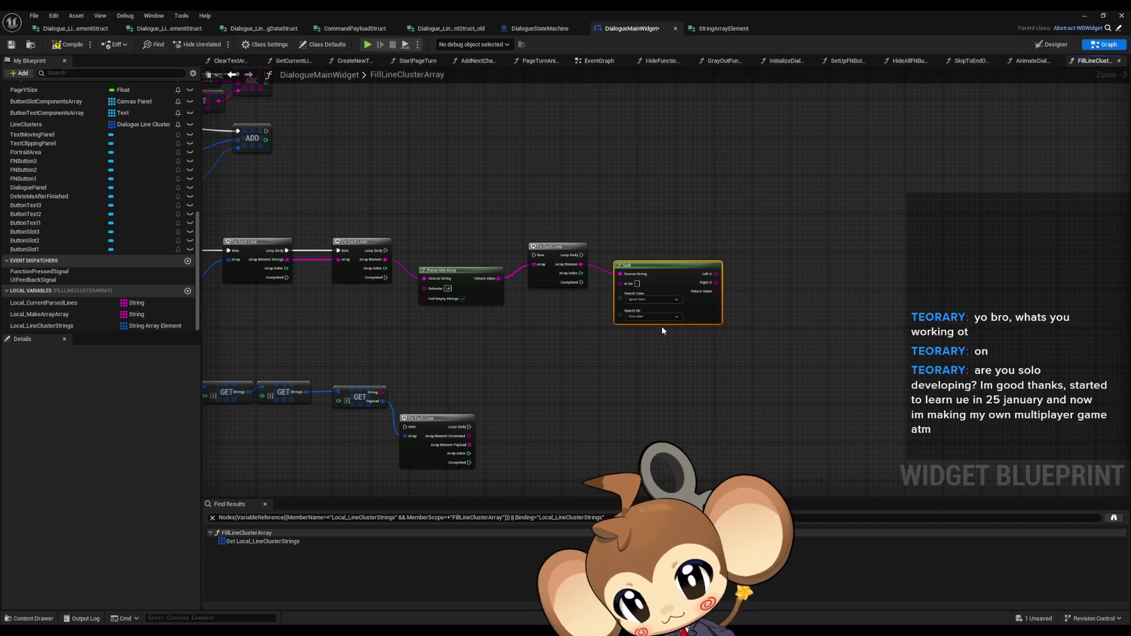
scroll(699, 279, up, 3)
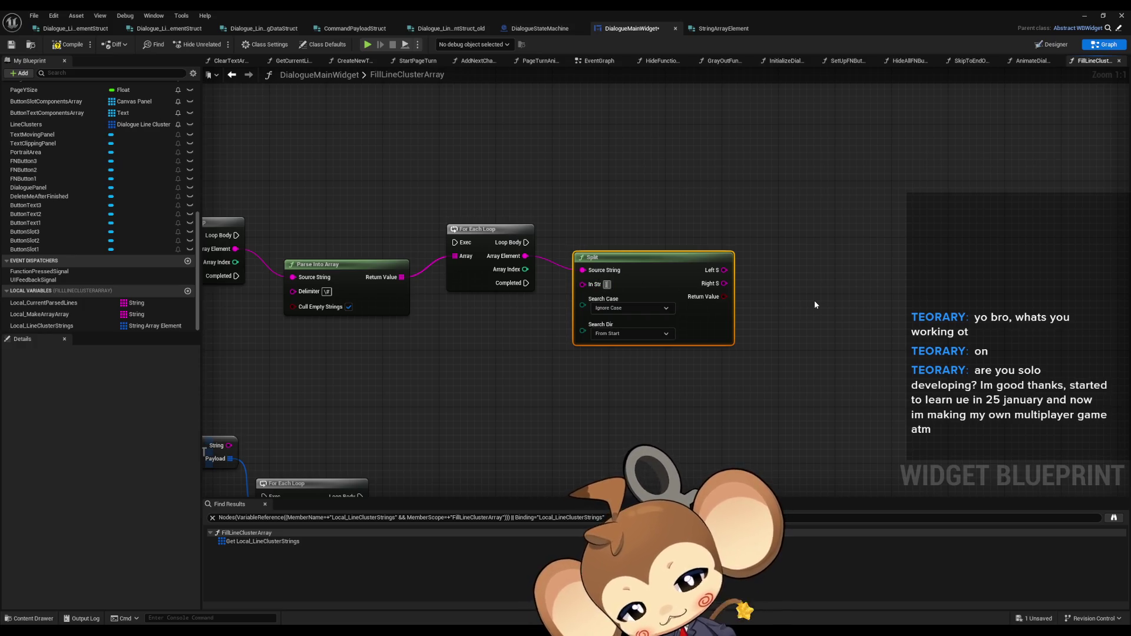
Step: Place a Map Remove node off Split's Left result after searching 'trim' and 'remove'
drag(776, 325, 680, 326)
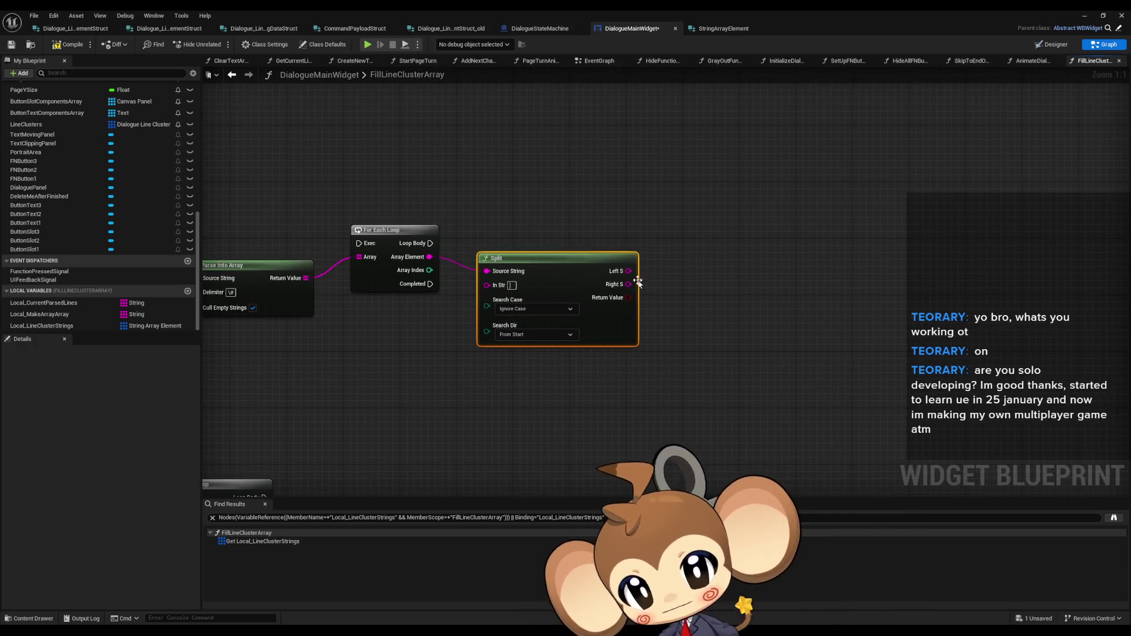
mouse_move(629, 274)
mouse_down()
mouse_move(700, 267)
mouse_move(708, 259)
mouse_move(681, 235)
mouse_up()
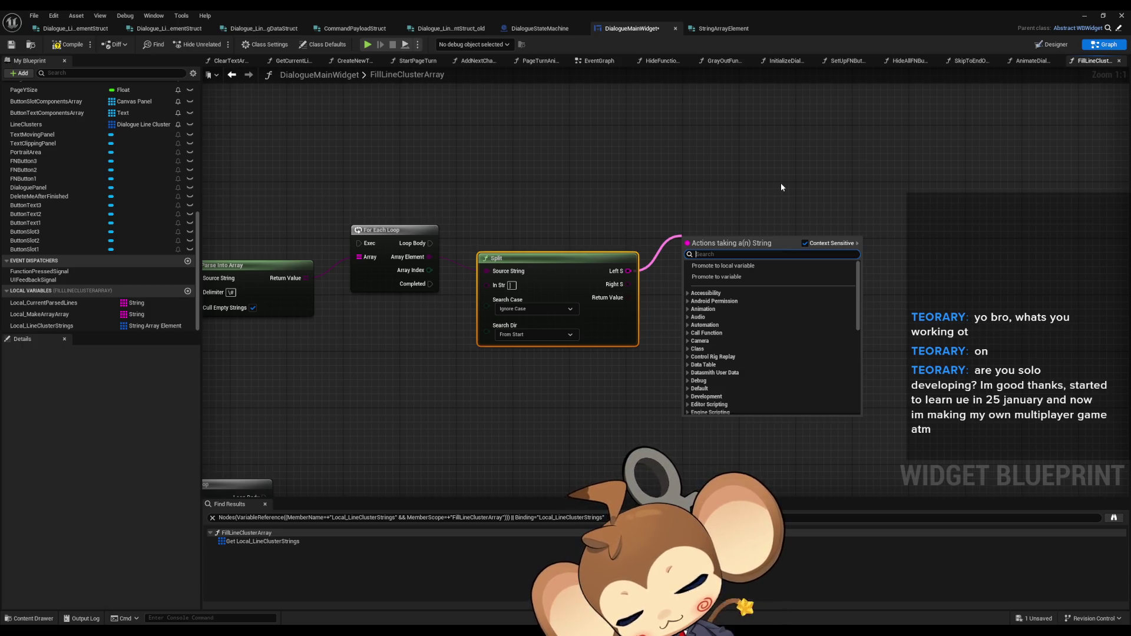
text(trim)
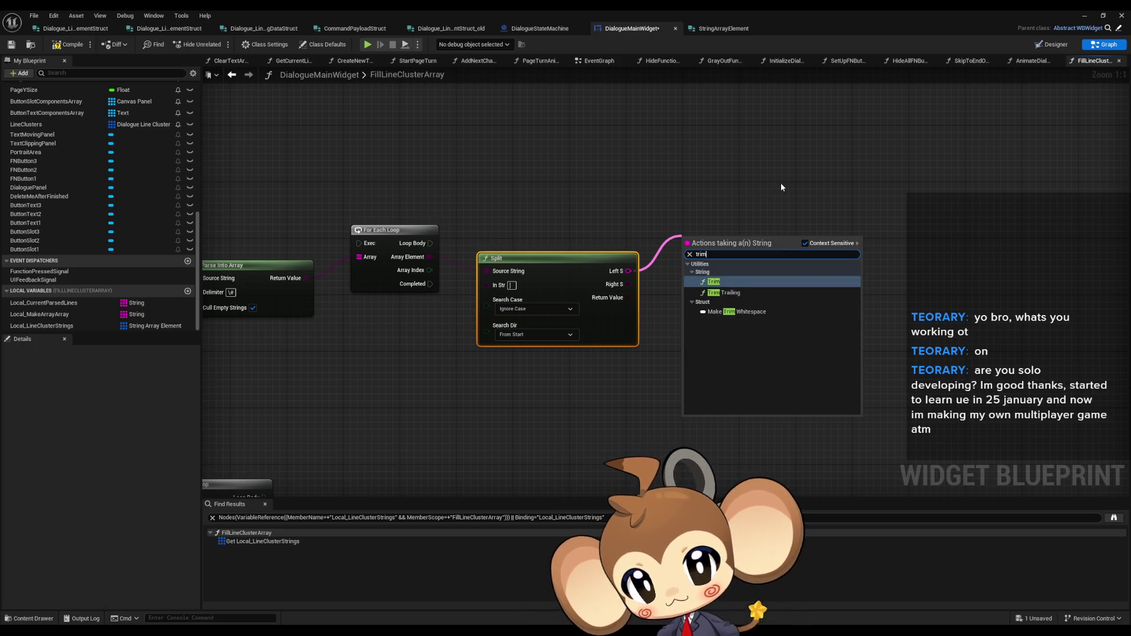
key(ctrl+a)
text(remove)
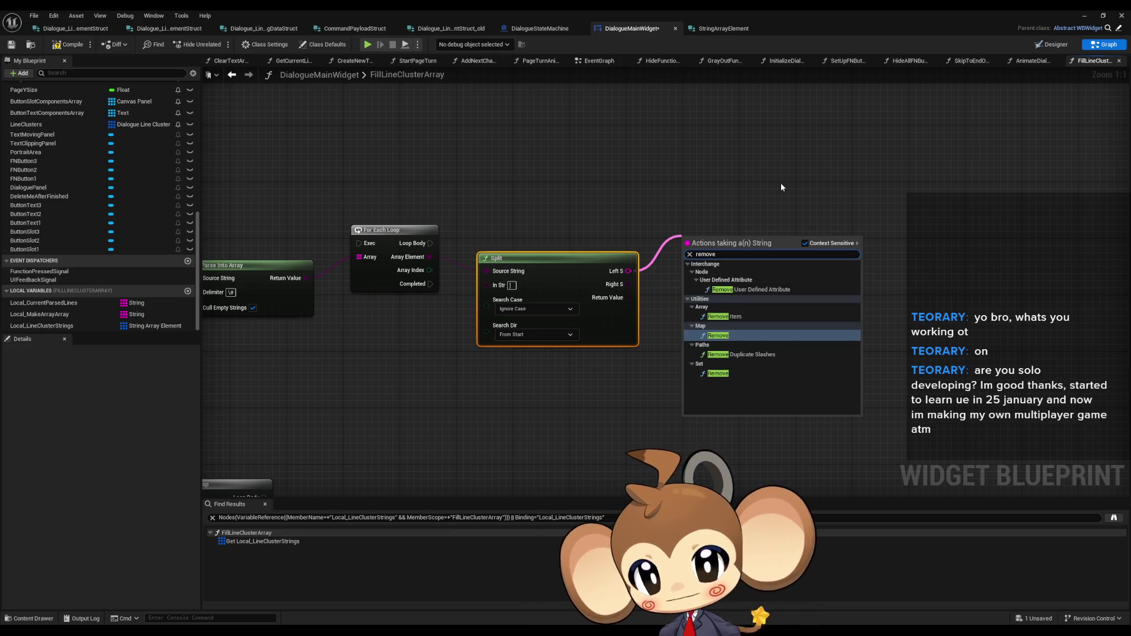
key(Return)
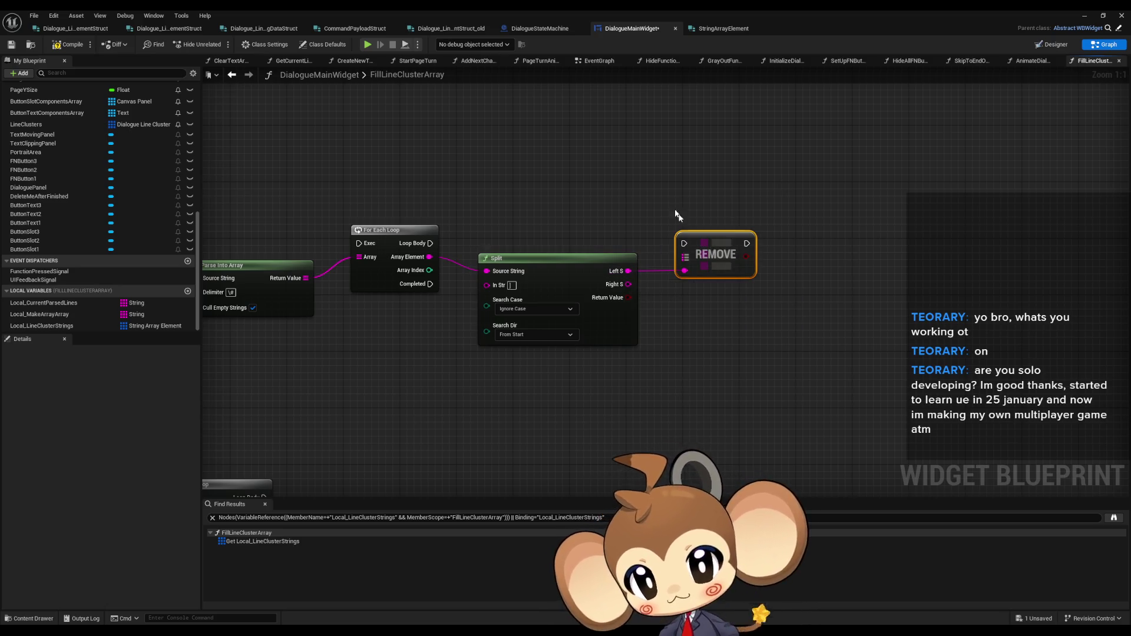
Step: Delete the Map Remove node and search 'string' from Split's Left result instead
key(Delete)
drag(616, 271, 676, 257)
text(st)
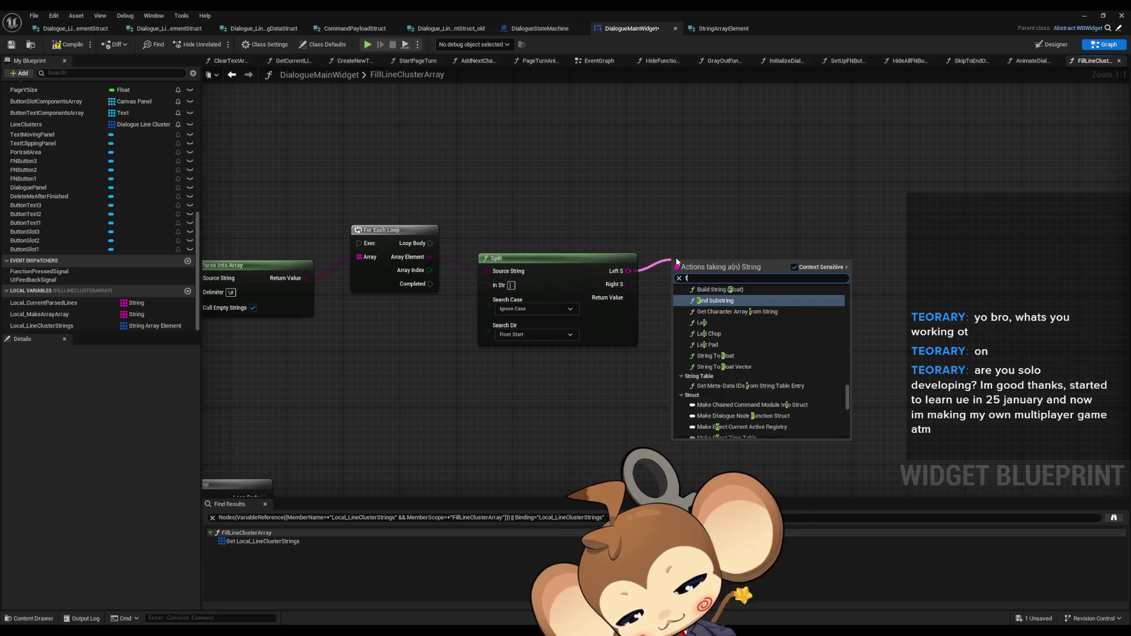
text(ring)
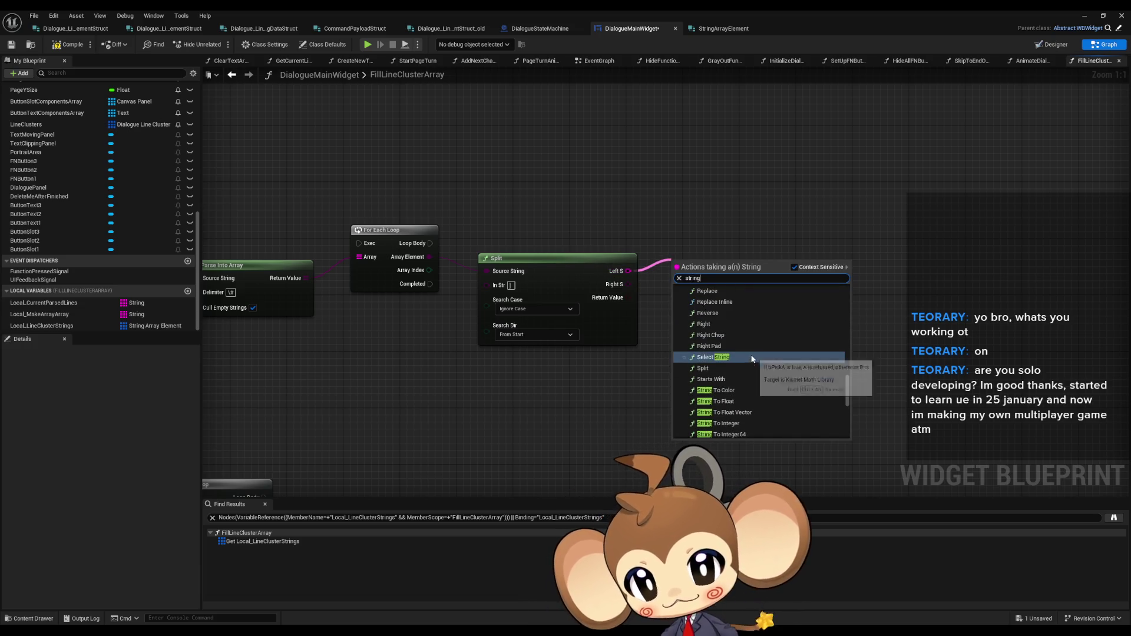
Step: Browse the String actions list and add Right Chop wired to Split's Left S output
scroll(806, 370, up, 8)
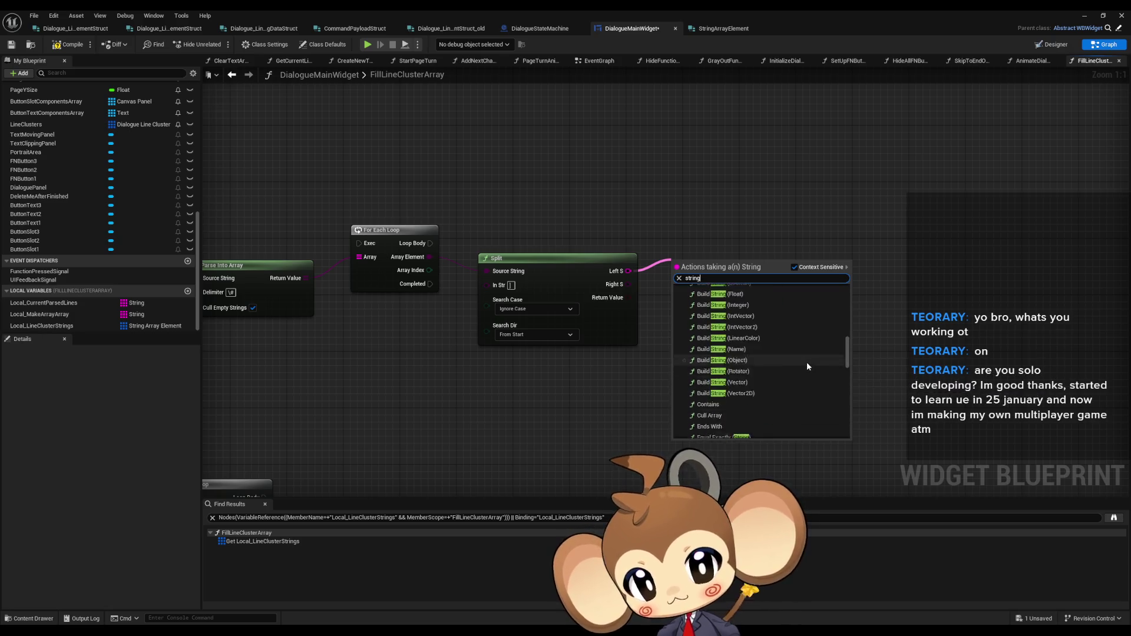
scroll(808, 367, down, 3)
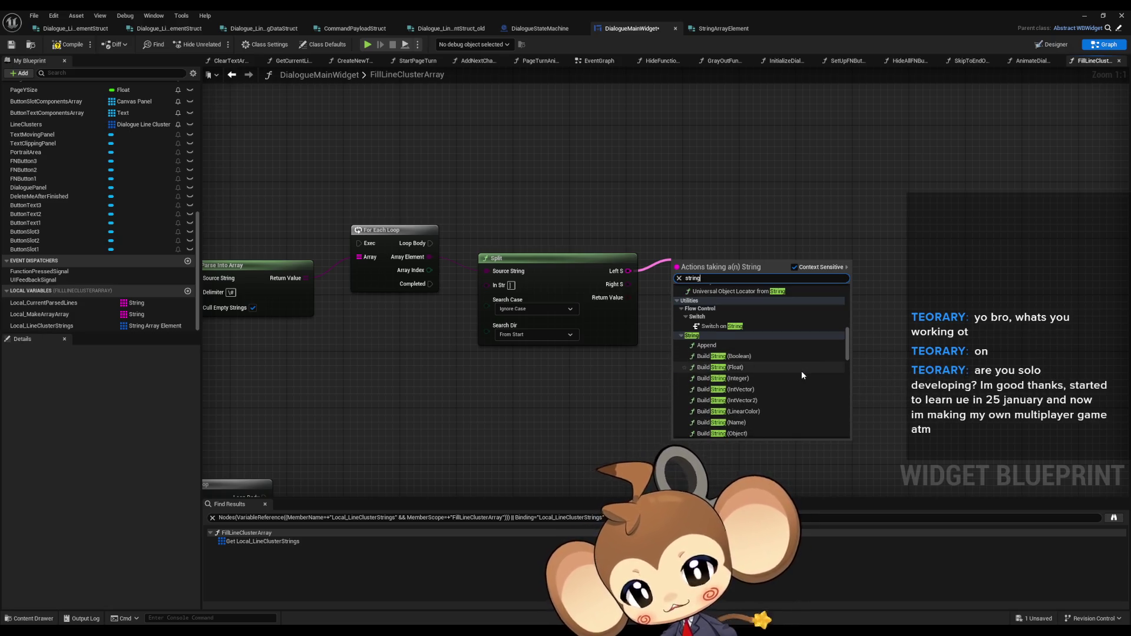
scroll(820, 361, down, 5)
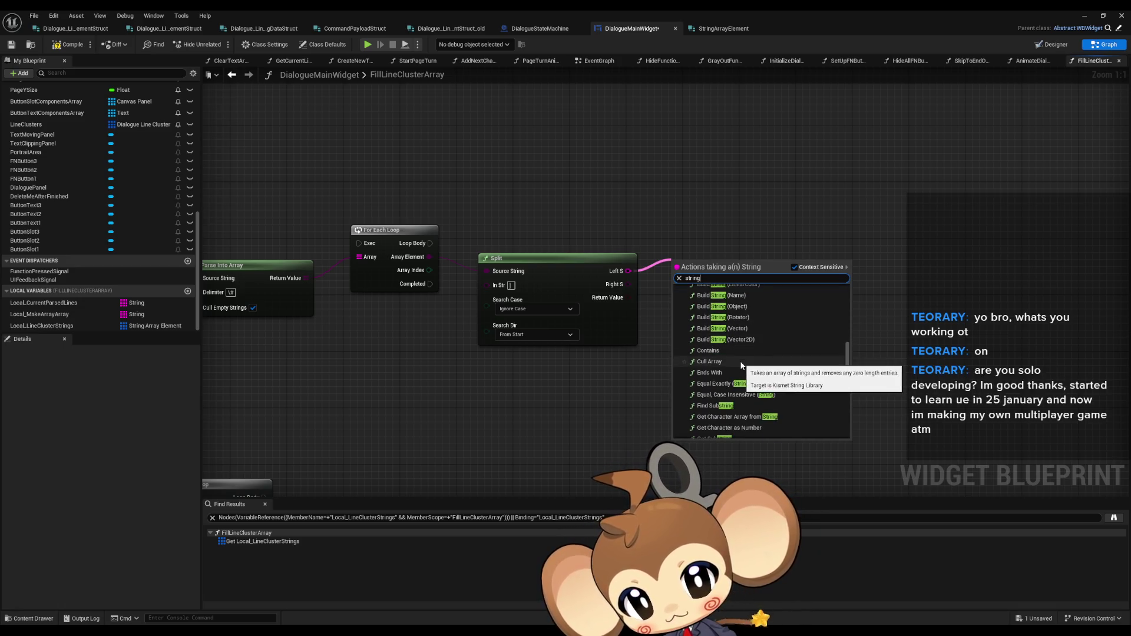
scroll(746, 369, down, 1)
scroll(798, 350, down, 1)
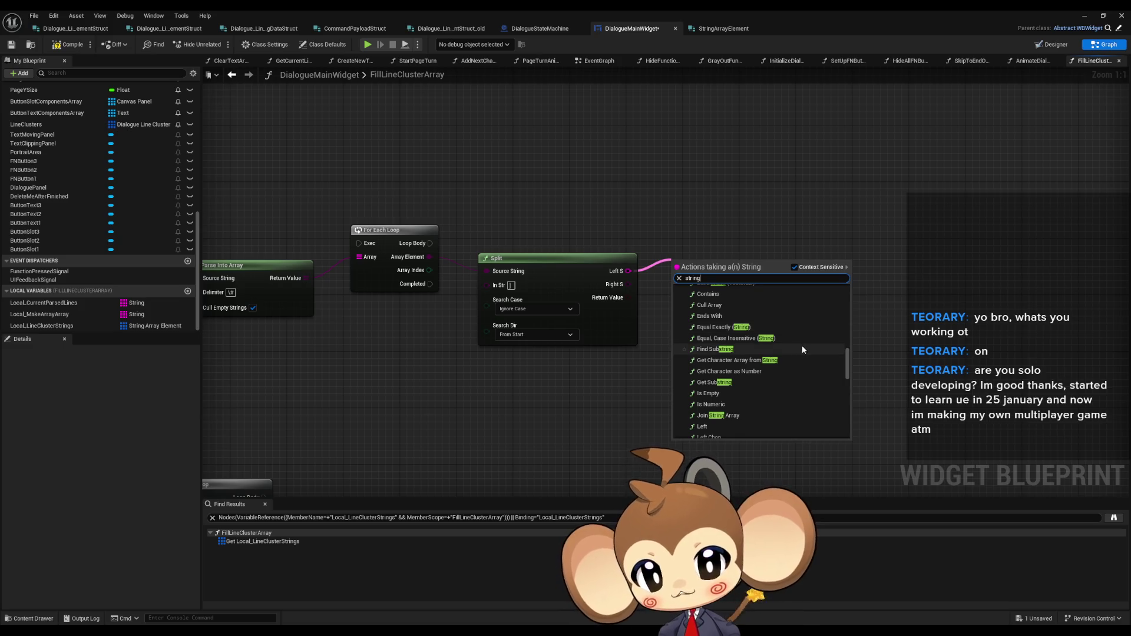
scroll(831, 359, down, 1)
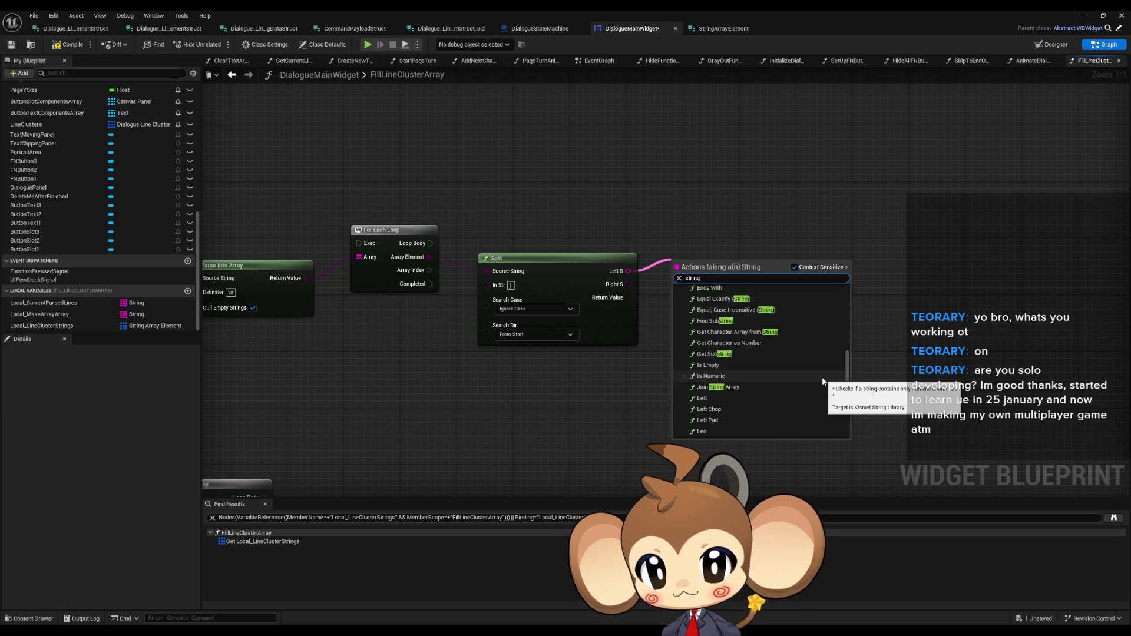
scroll(821, 383, down, 2)
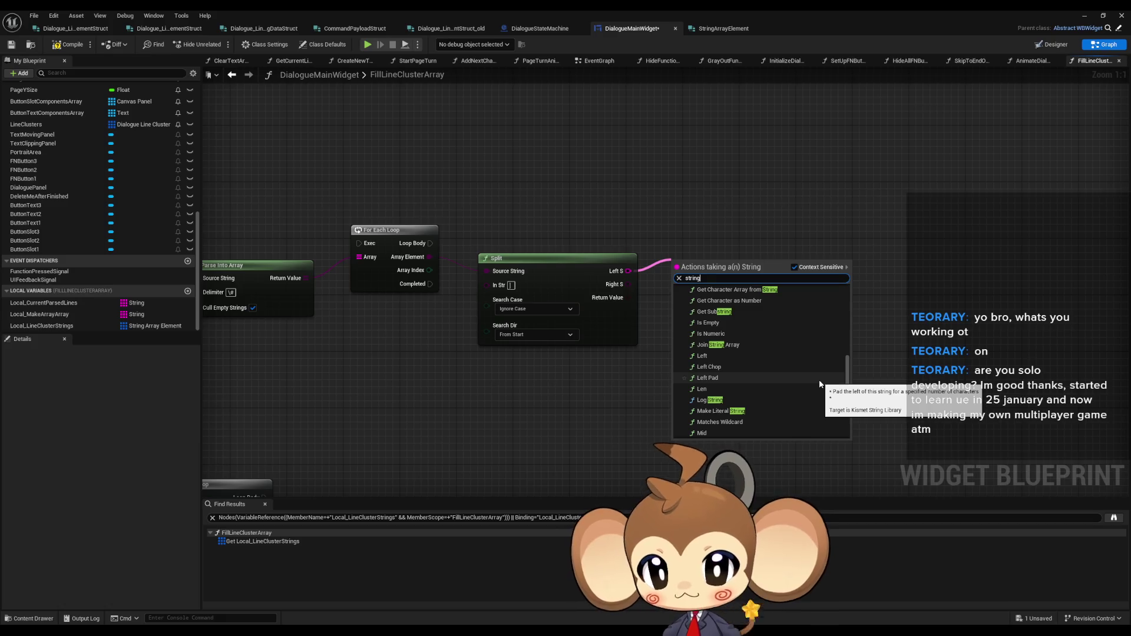
scroll(820, 384, down, 2)
scroll(820, 385, down, 2)
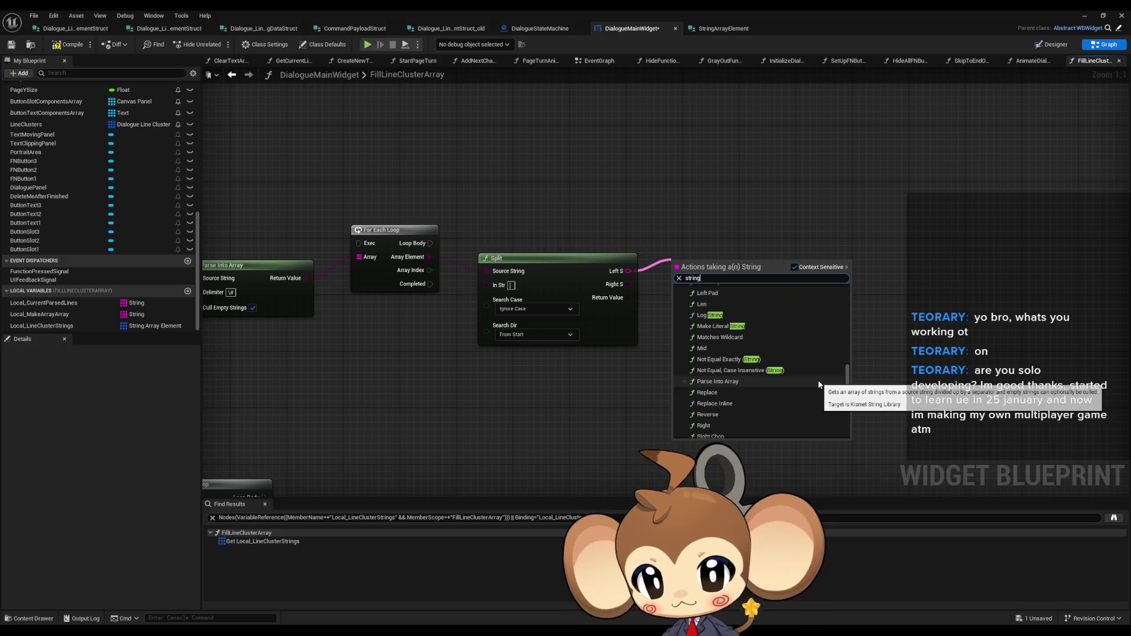
drag(848, 383, 844, 409)
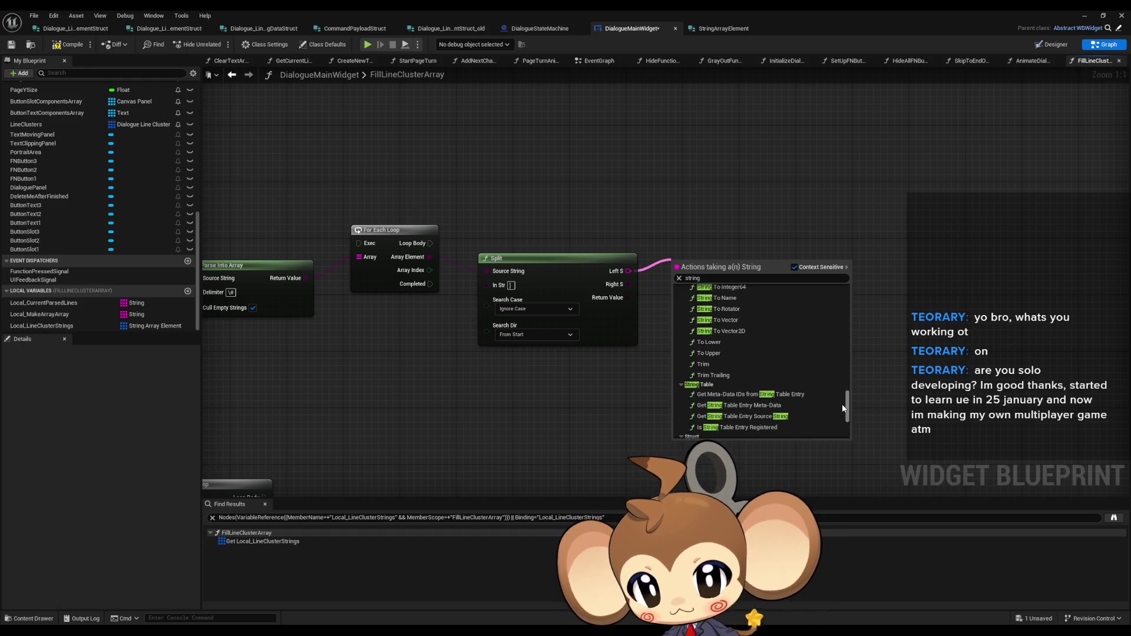
drag(843, 408, 839, 387)
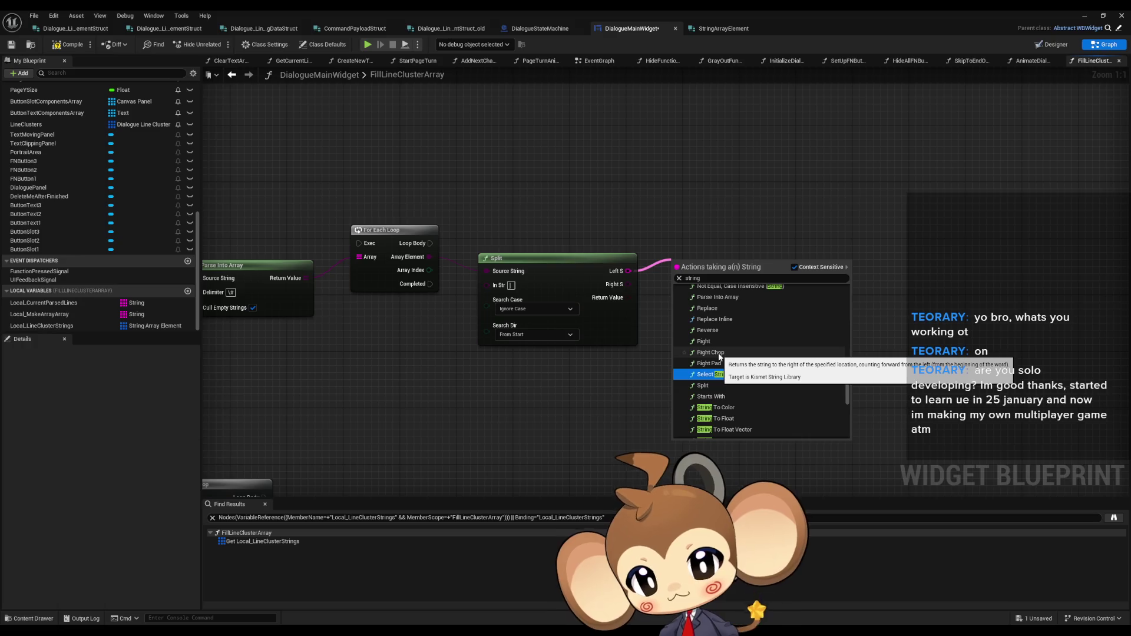
click(719, 353)
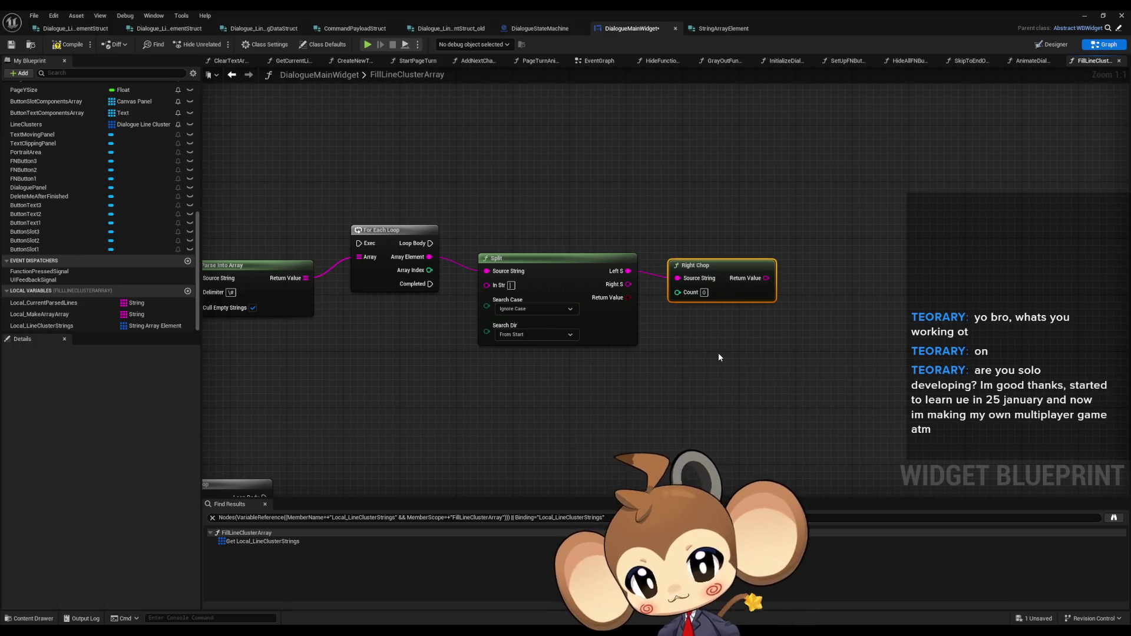
Step: Reposition the Right Chop node beside the Split node
drag(697, 297, 697, 270)
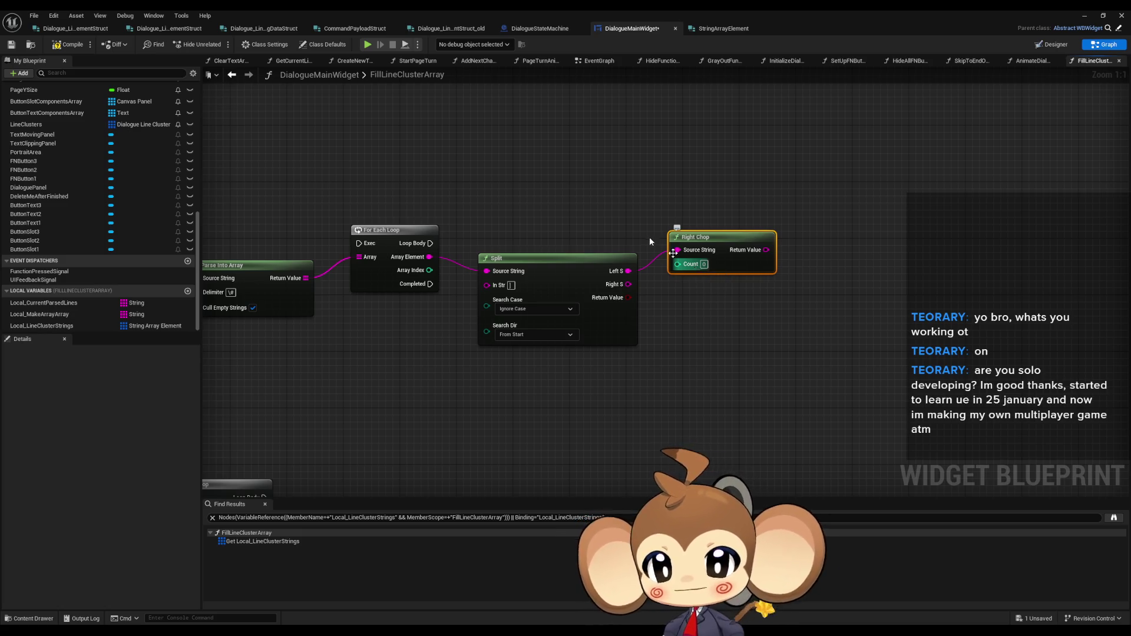
mouse_move(715, 248)
mouse_down()
mouse_move(715, 263)
mouse_move(715, 228)
mouse_up()
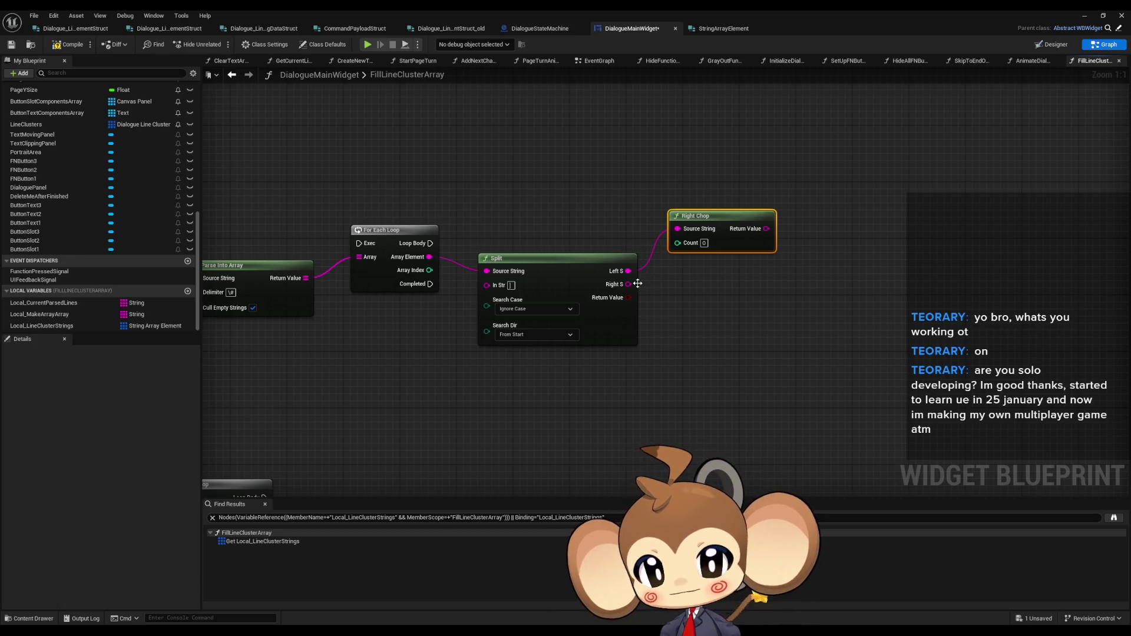
scroll(613, 289, down, 4)
scroll(618, 372, up, 1)
Step: Move the lower For Each Loop, then drag the Line Clusters and GET nodes beside it
mouse_move(513, 360)
mouse_down()
mouse_move(595, 377)
mouse_move(330, 304)
mouse_up()
scroll(574, 356, up, 1)
drag(558, 323, 633, 370)
click(646, 328)
mouse_move(750, 342)
mouse_down()
mouse_move(605, 292)
mouse_move(728, 273)
mouse_move(695, 309)
mouse_up()
scroll(727, 273, down, 1)
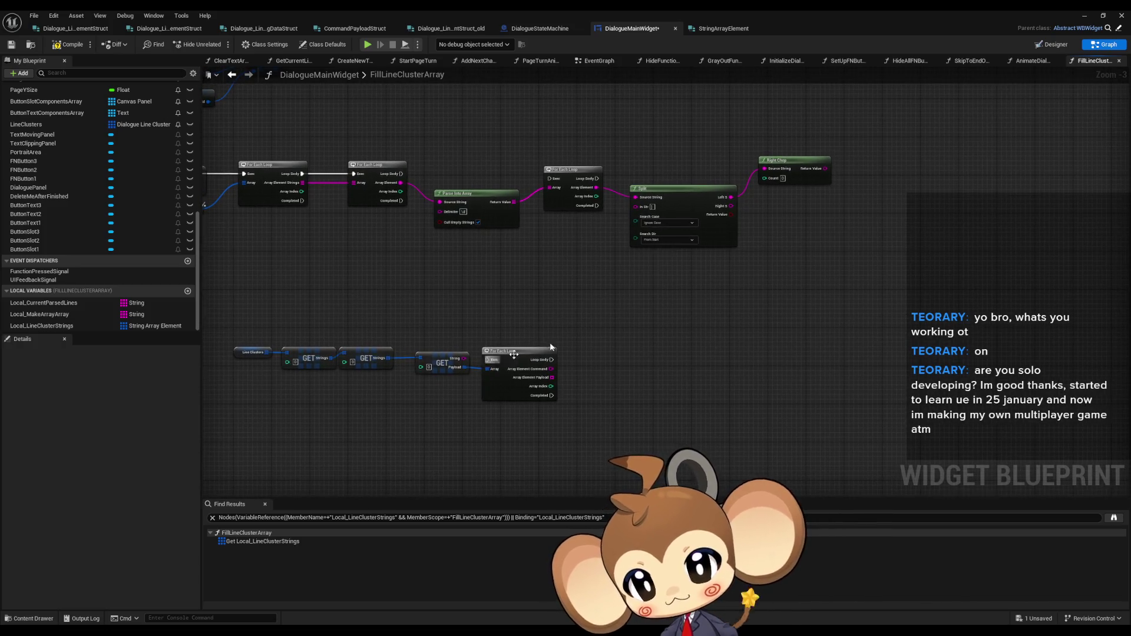
right_click(796, 253)
text(ma)
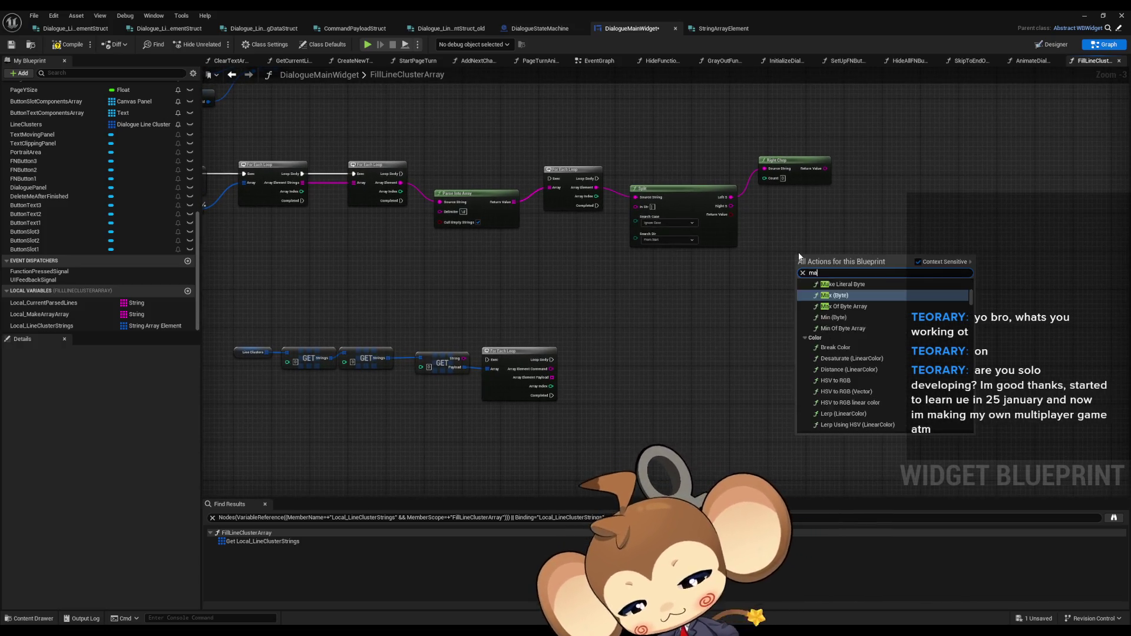
text(ke payload)
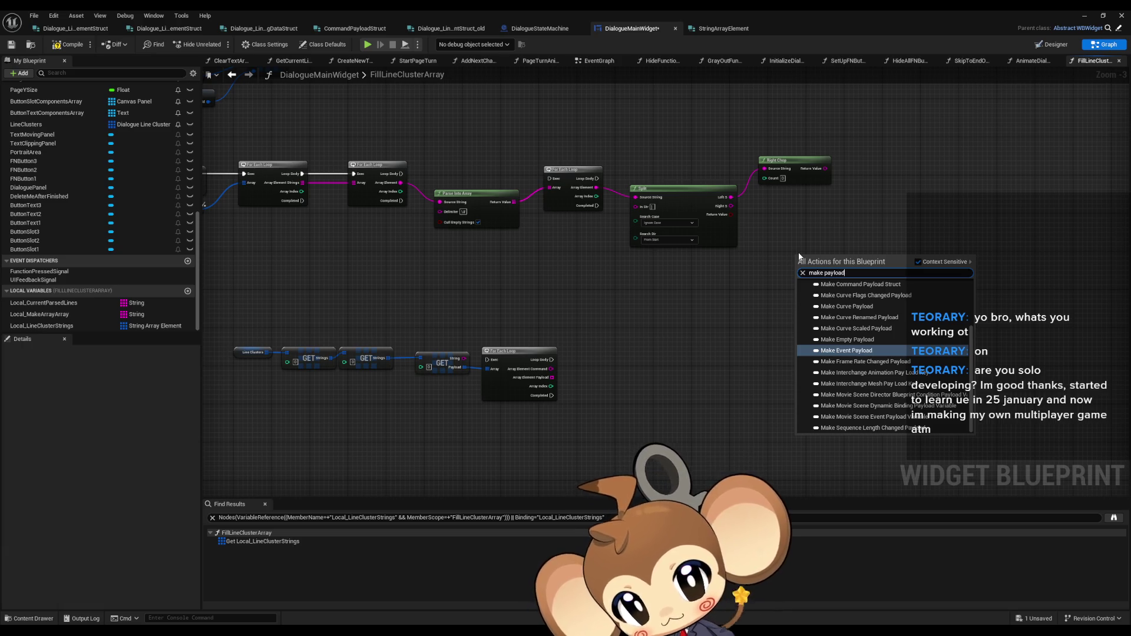
key(BackSpace)
key(BackSpace)
key(BackSpace)
text(comm)
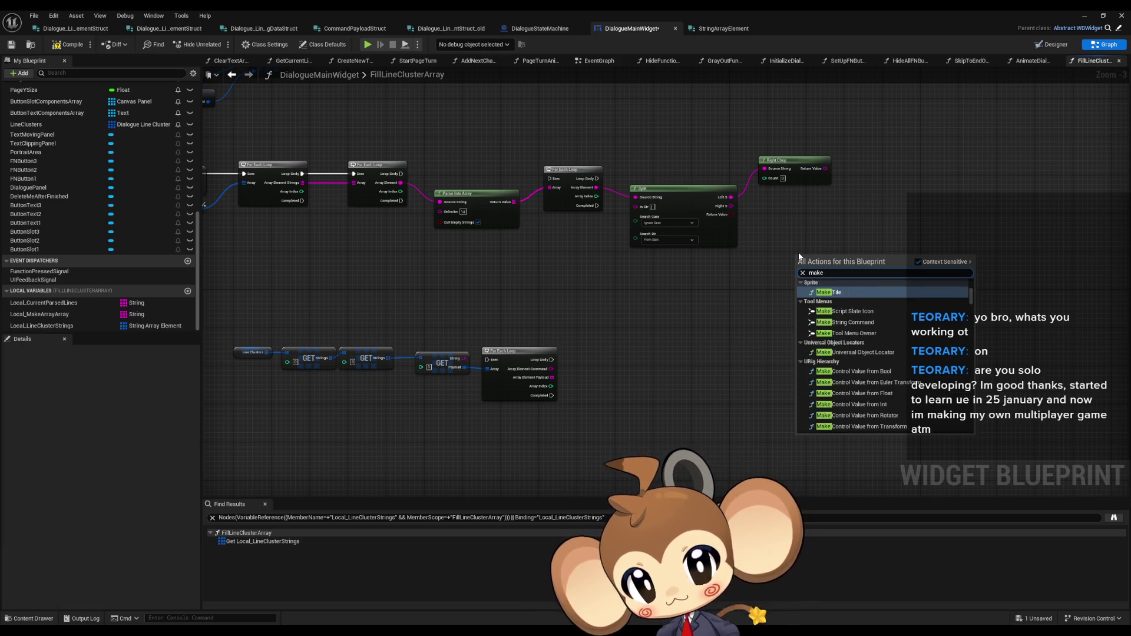
text(and pa)
key(Return)
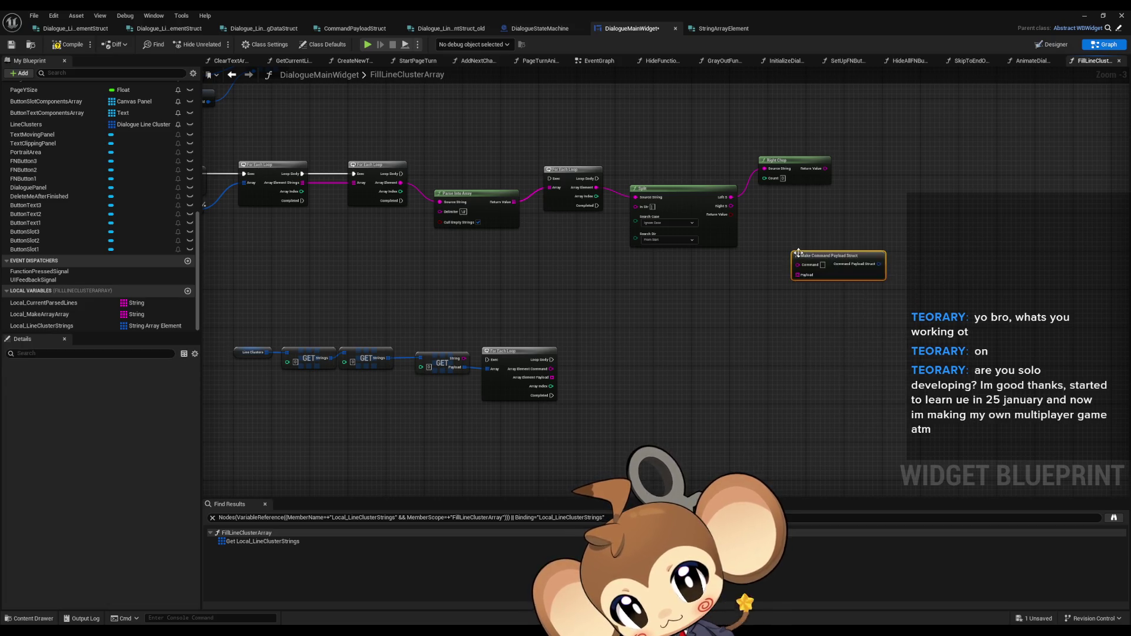
mouse_move(829, 261)
mouse_down()
mouse_move(915, 227)
mouse_move(917, 197)
mouse_up()
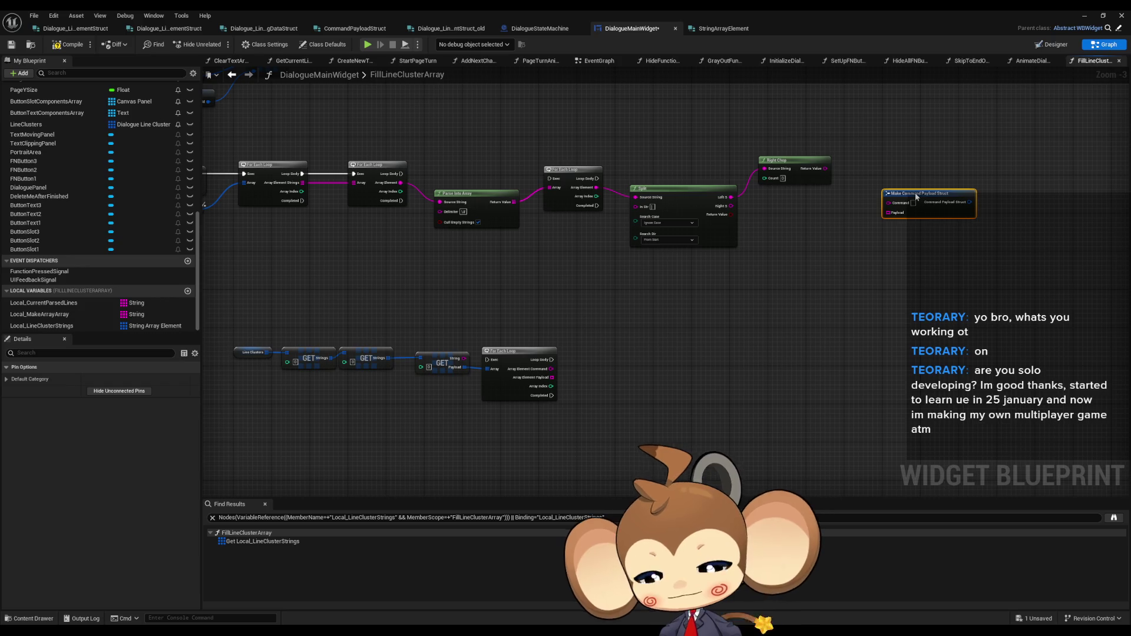
click(648, 376)
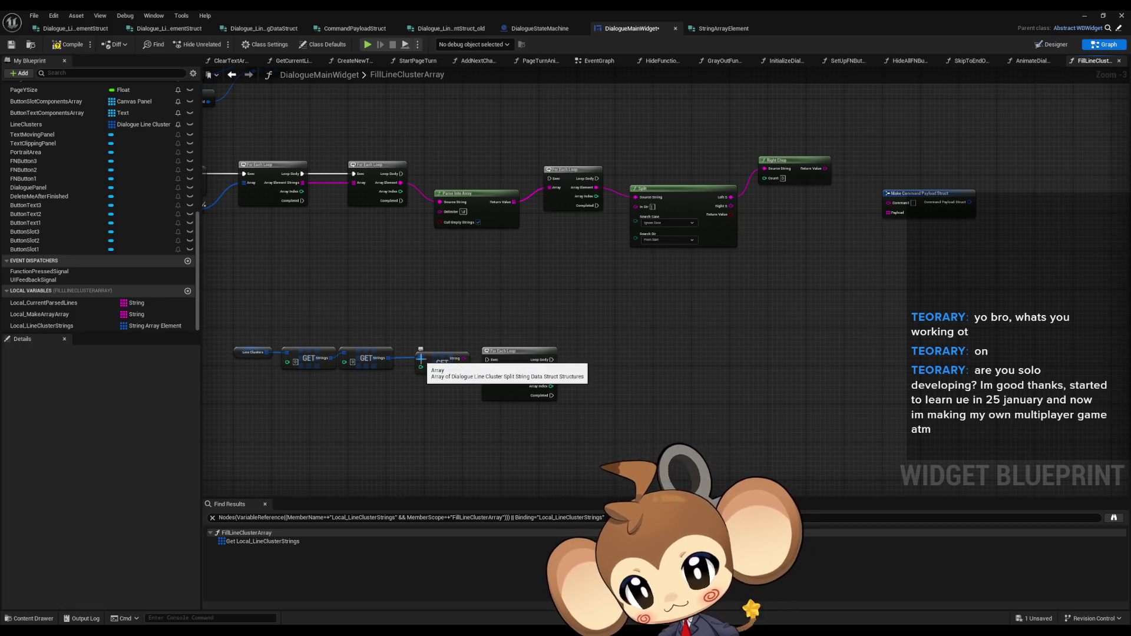
scroll(420, 358, up, 3)
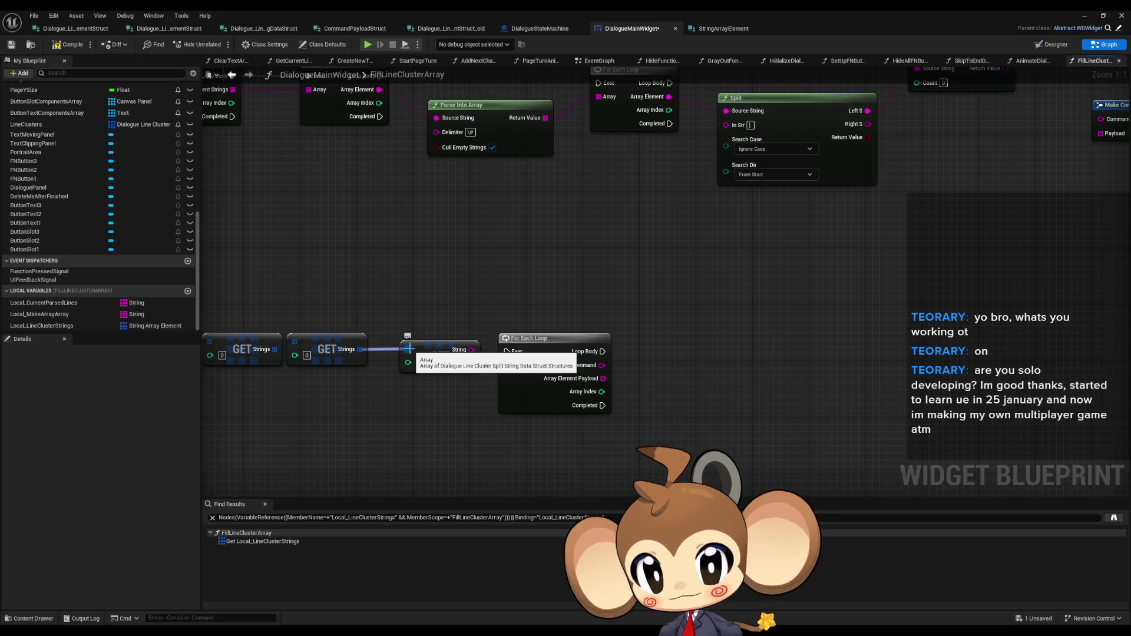
Step: Add the Make Dialogue Line Cluster Split String Data Struct via 'string data' and wire Split's Right S into String
right_click(848, 326)
text(s)
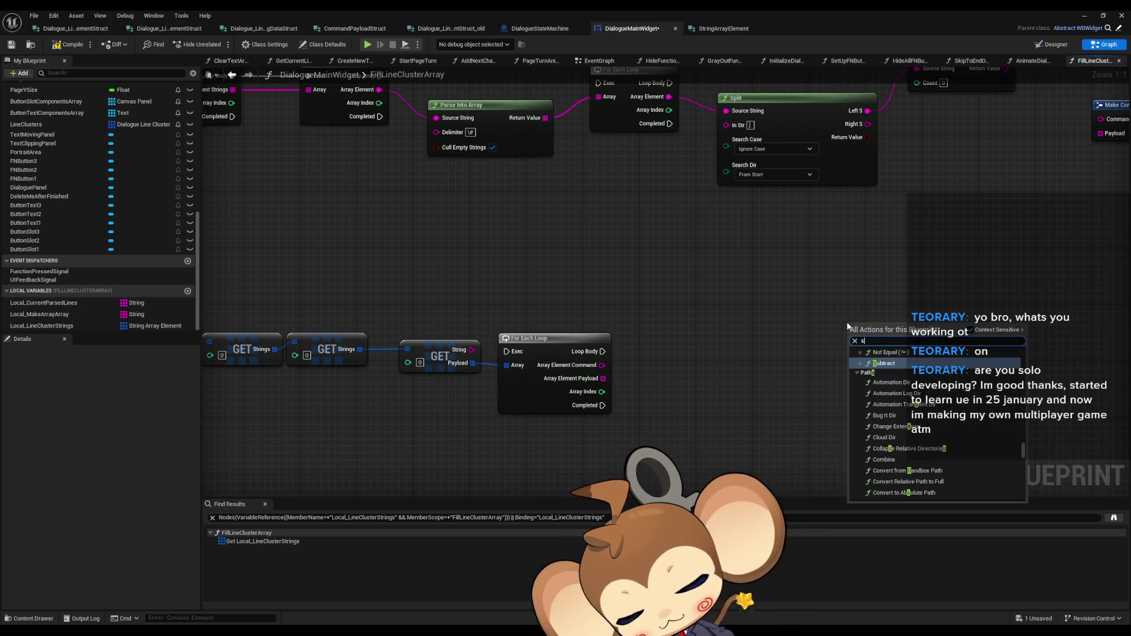
text(tring data make)
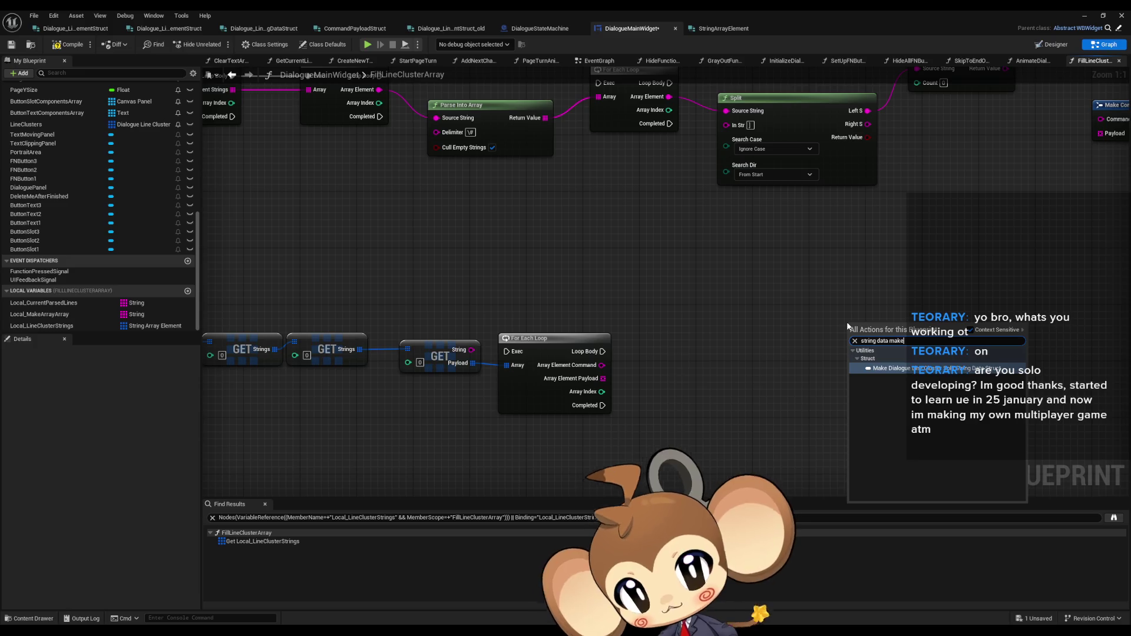
key(Return)
mouse_move(504, 356)
mouse_down()
mouse_move(584, 315)
mouse_move(615, 262)
mouse_up()
mouse_move(495, 152)
mouse_down()
mouse_move(572, 201)
mouse_move(594, 274)
mouse_move(692, 238)
mouse_move(667, 242)
mouse_up()
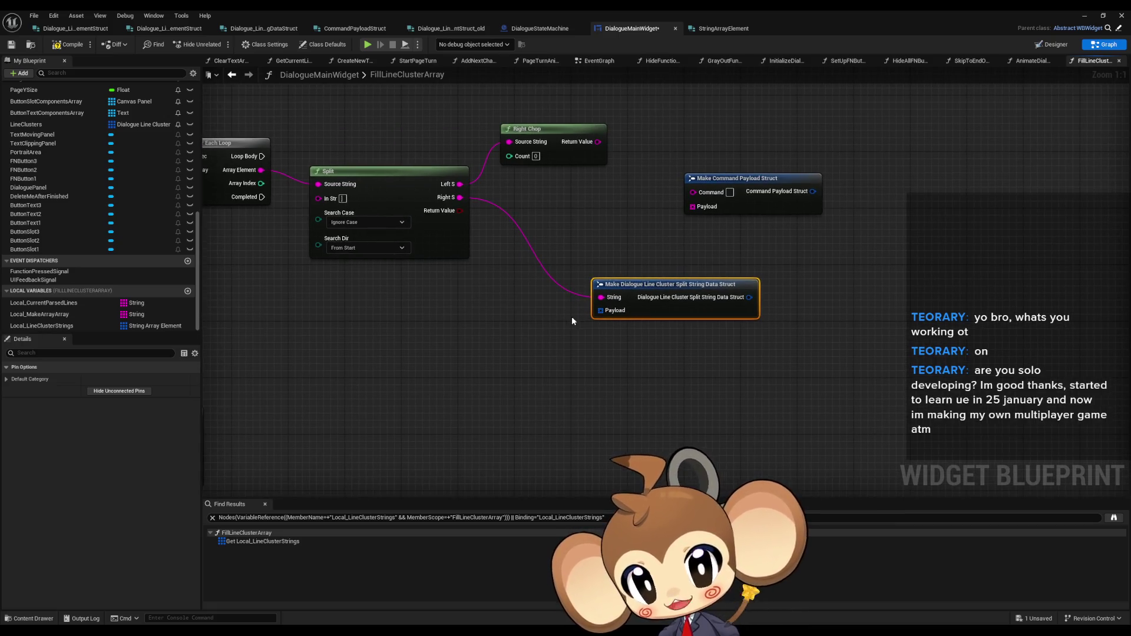
Step: Shift the new struct node and the Make Command Payload Struct node further right
drag(571, 321, 559, 370)
drag(628, 348, 785, 348)
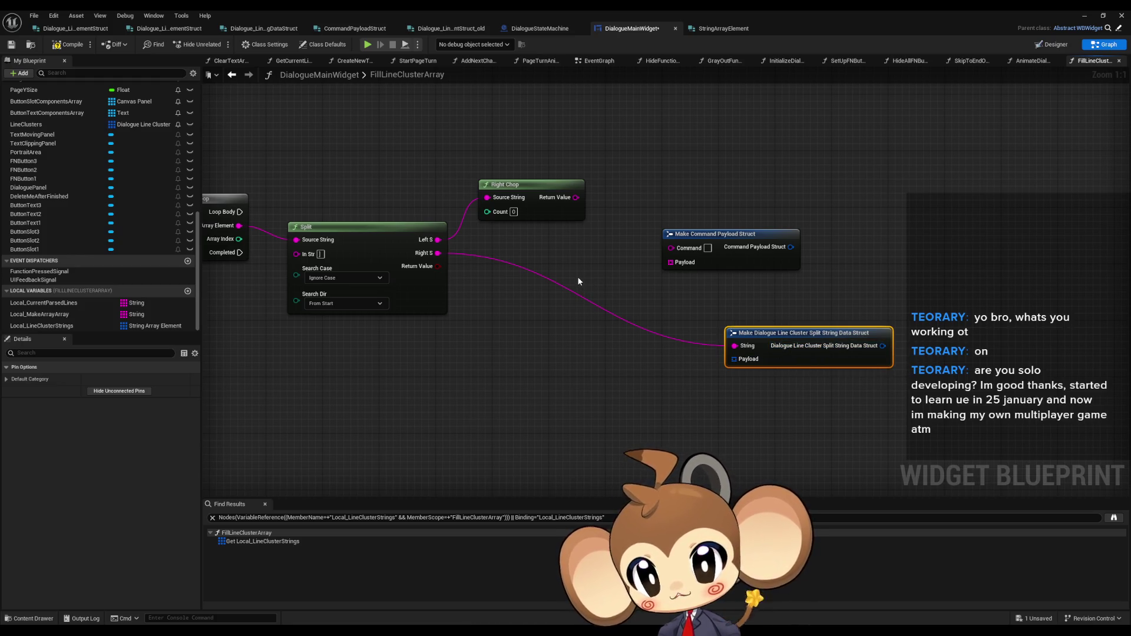
mouse_move(706, 236)
mouse_down()
mouse_move(719, 215)
mouse_move(833, 229)
mouse_up()
drag(575, 197, 650, 194)
Step: Add a Parse Into Array node on Right Chop's result and rearrange the nearby nodes
text(parse)
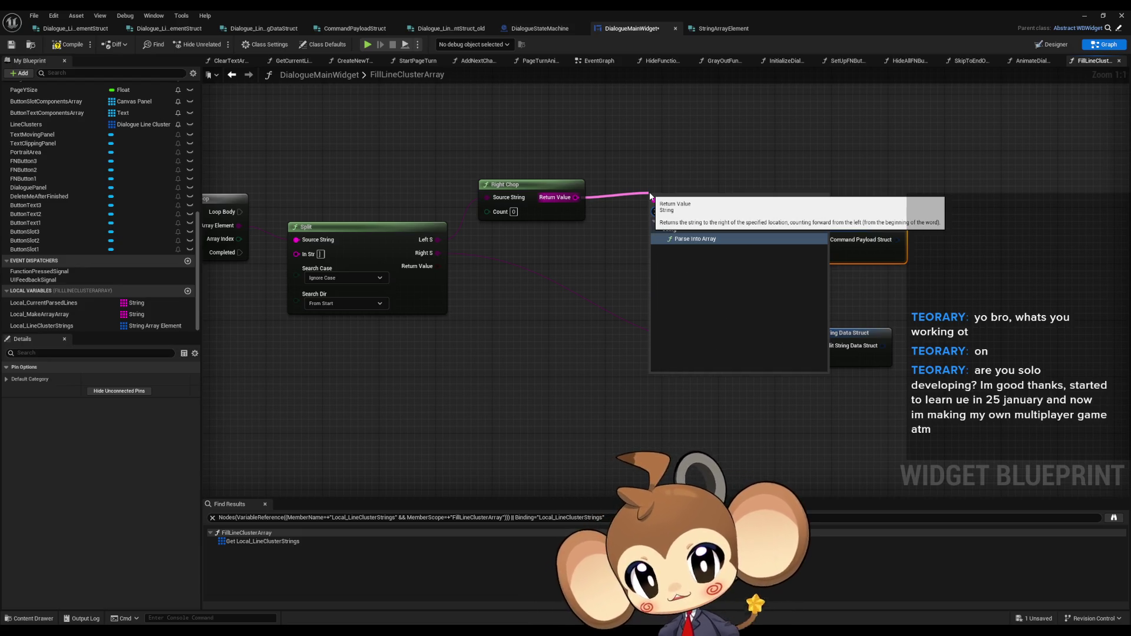
click(695, 238)
drag(735, 220, 704, 220)
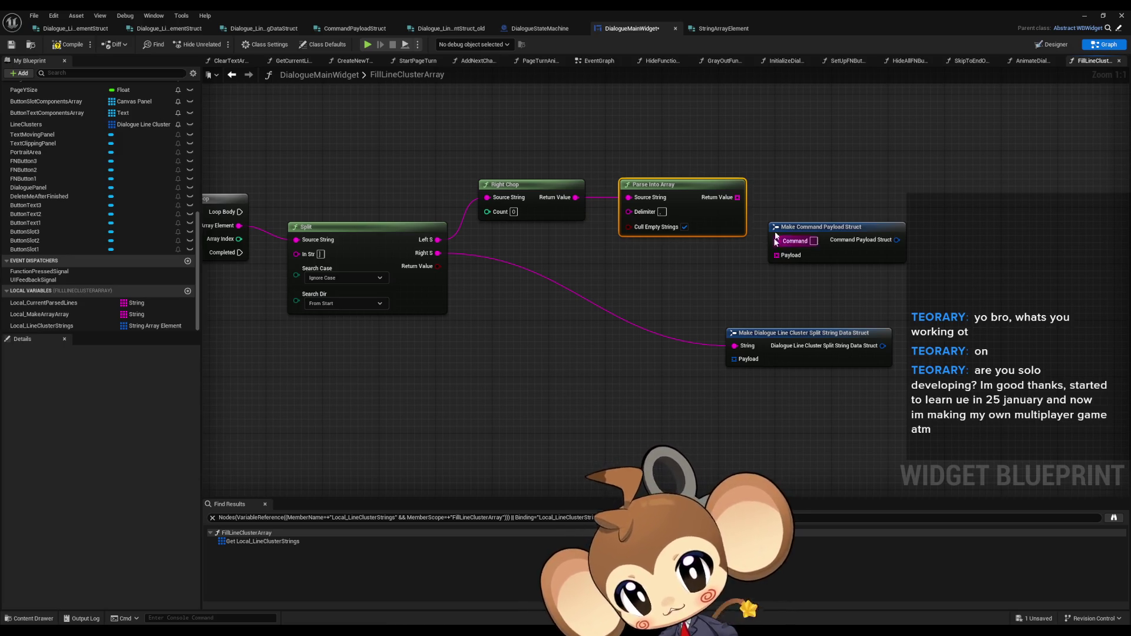
mouse_move(812, 235)
mouse_down()
mouse_move(875, 214)
mouse_move(585, 245)
mouse_move(599, 223)
mouse_up()
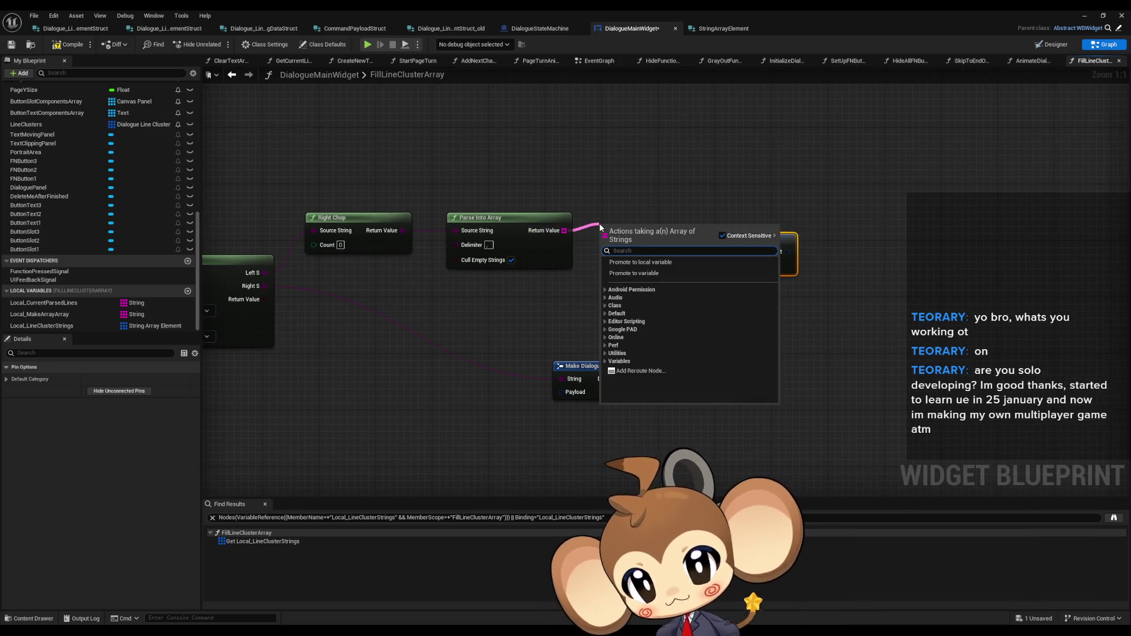
click(631, 175)
scroll(627, 285, down, 1)
drag(698, 247, 711, 222)
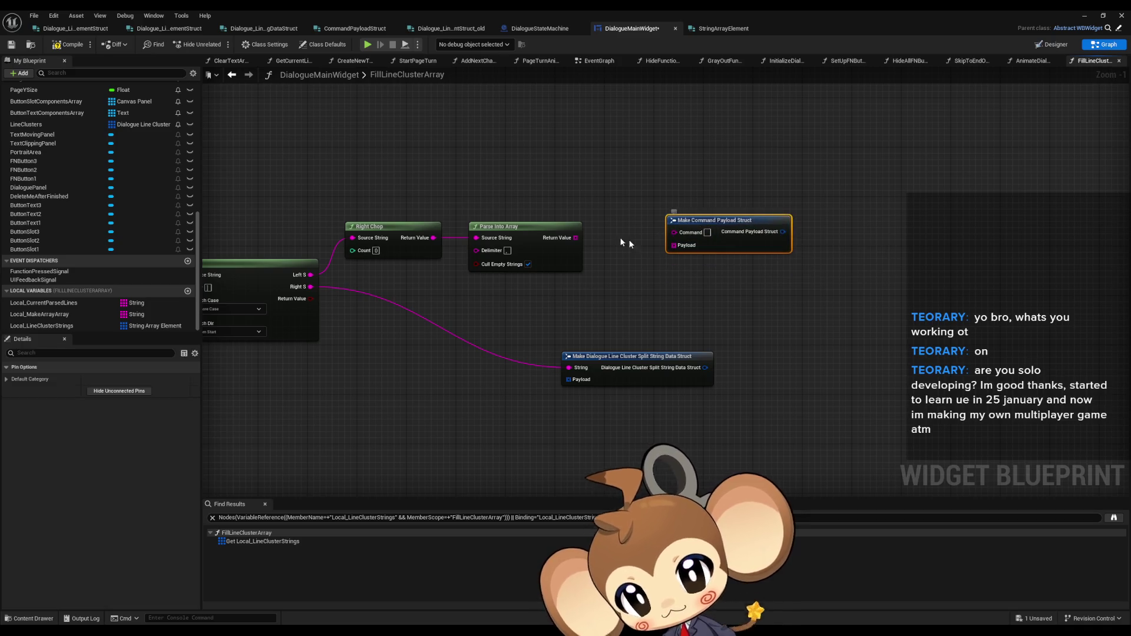
drag(625, 246, 697, 242)
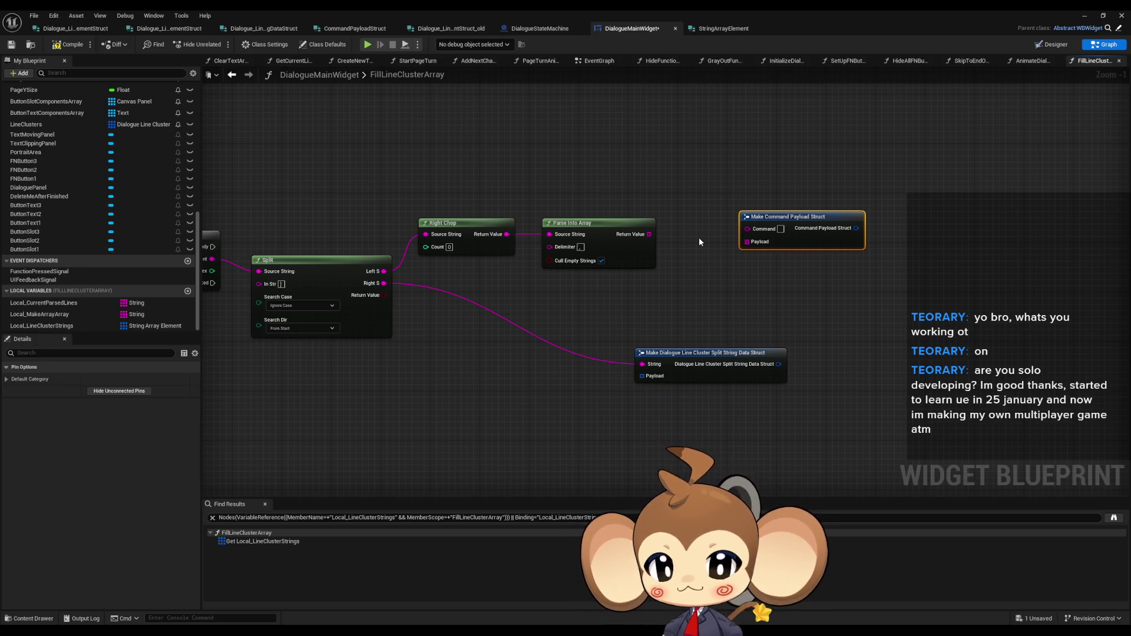
Step: Add a For Each Loop over Parse Into Array's output and place it beside the parse node
drag(649, 233, 677, 235)
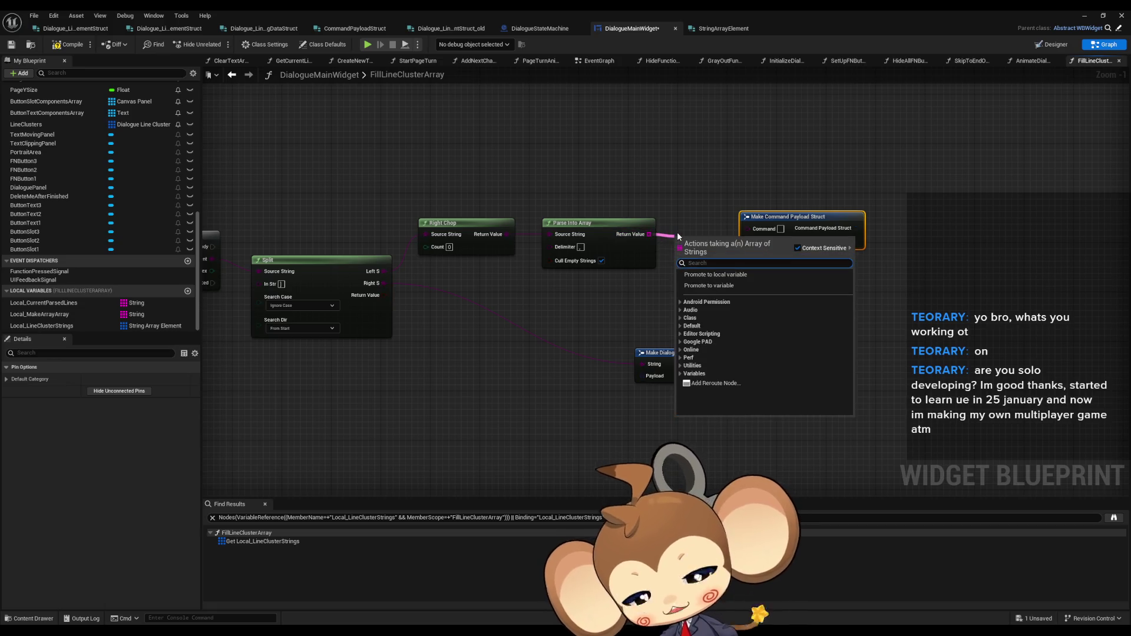
text(for each)
key(Return)
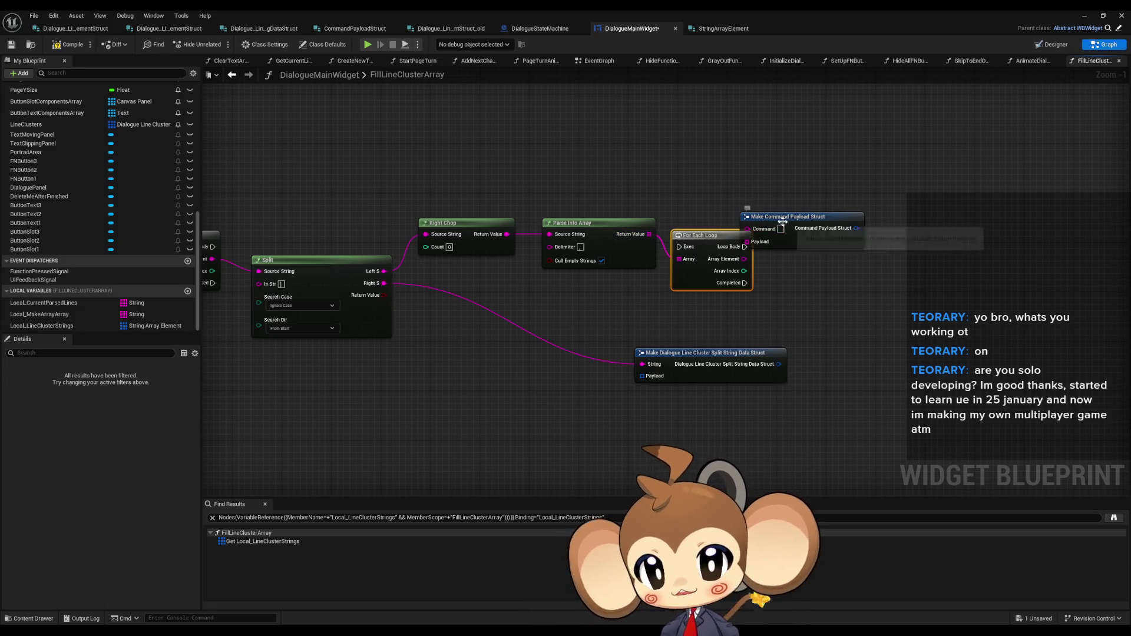
drag(783, 221, 846, 221)
mouse_move(701, 246)
mouse_down()
mouse_move(719, 209)
mouse_move(736, 205)
mouse_up()
scroll(593, 267, up, 1)
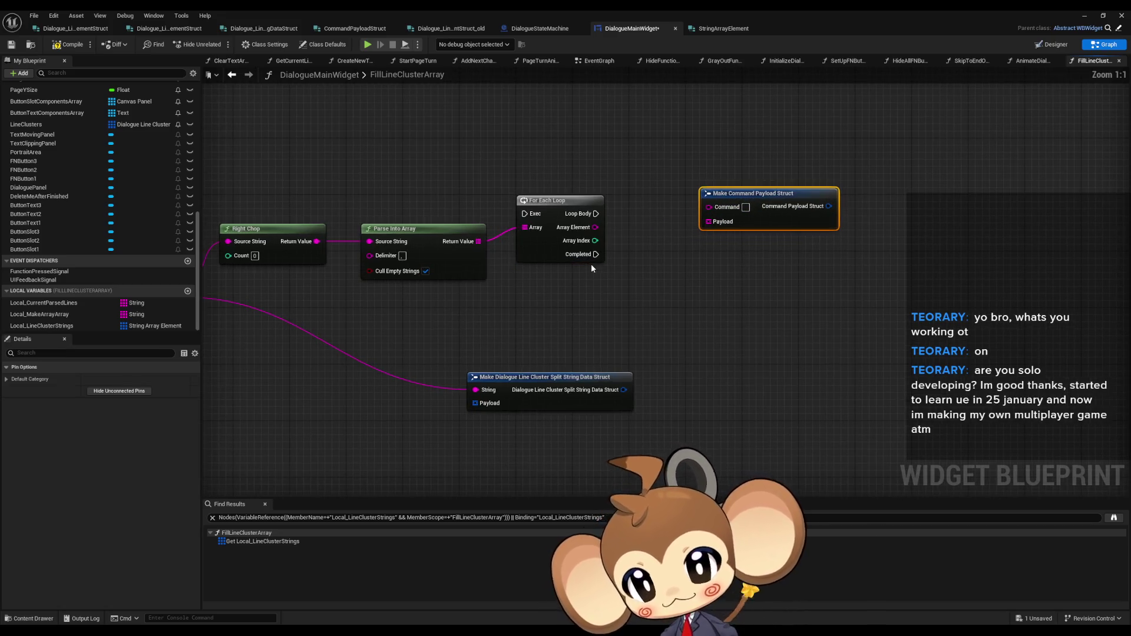
click(593, 264)
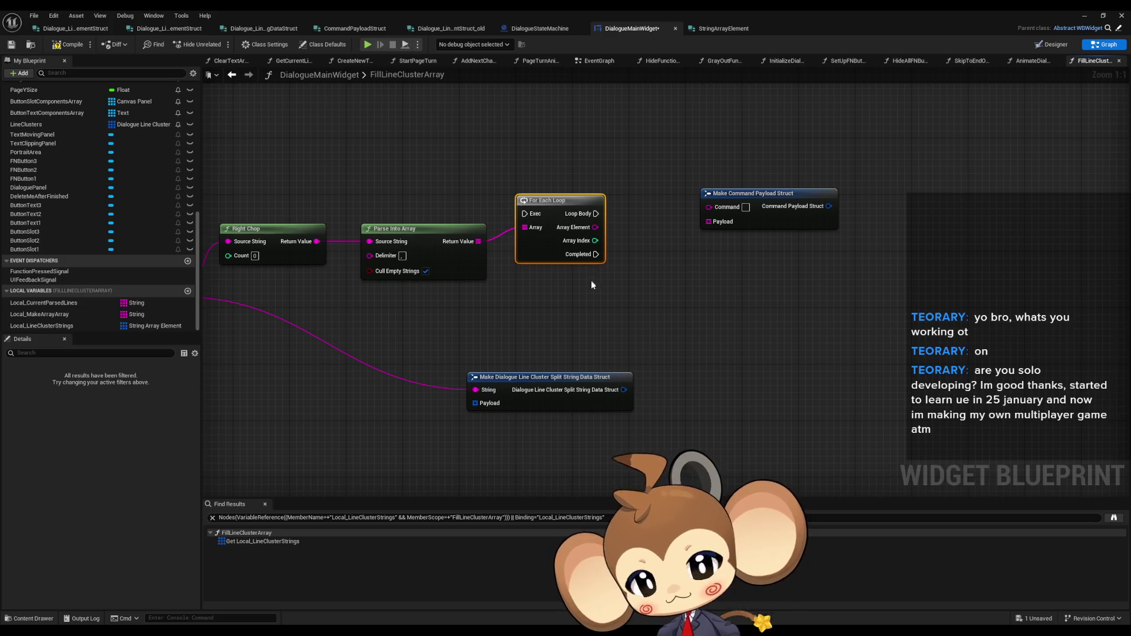
Step: Swap the For Each Loop for a Remove Index node on Parse Into Array's output, removing index 0
key(Delete)
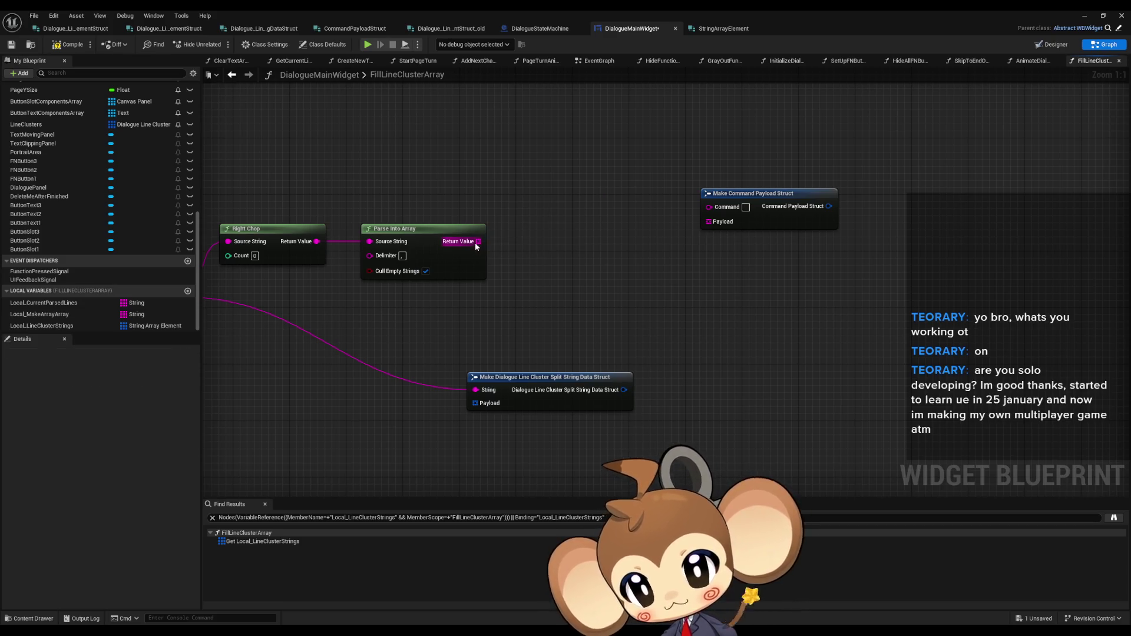
drag(477, 241, 514, 239)
text(cull)
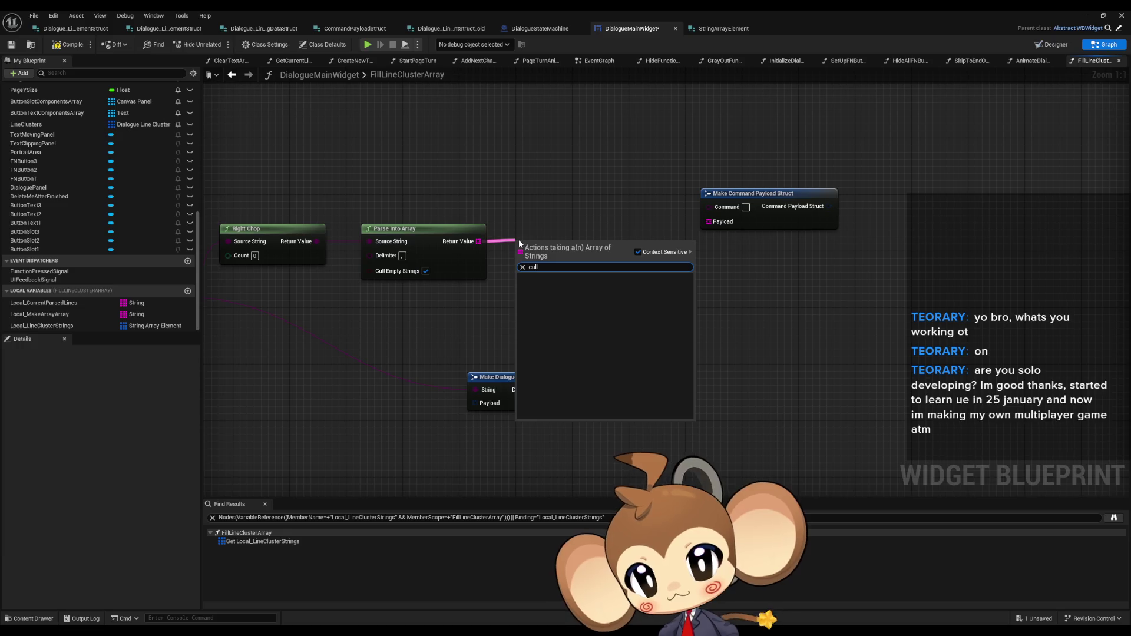
text(array)
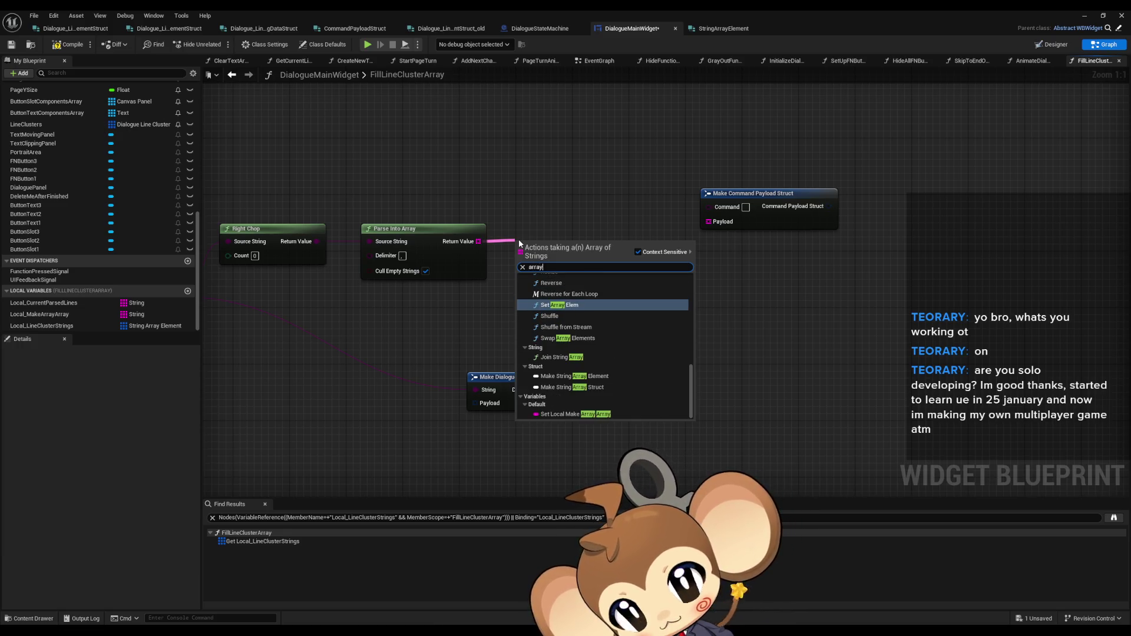
scroll(560, 336, down, 5)
scroll(560, 335, up, 3)
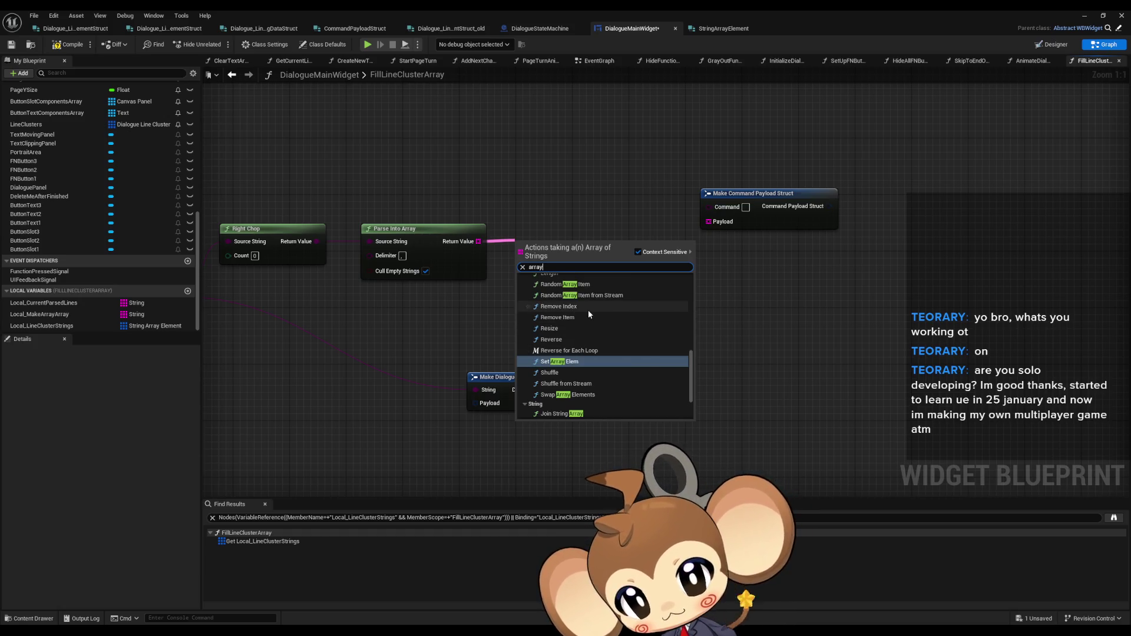
scroll(588, 310, up, 3)
click(577, 345)
mouse_move(553, 243)
mouse_down()
mouse_move(610, 279)
mouse_move(591, 260)
mouse_up()
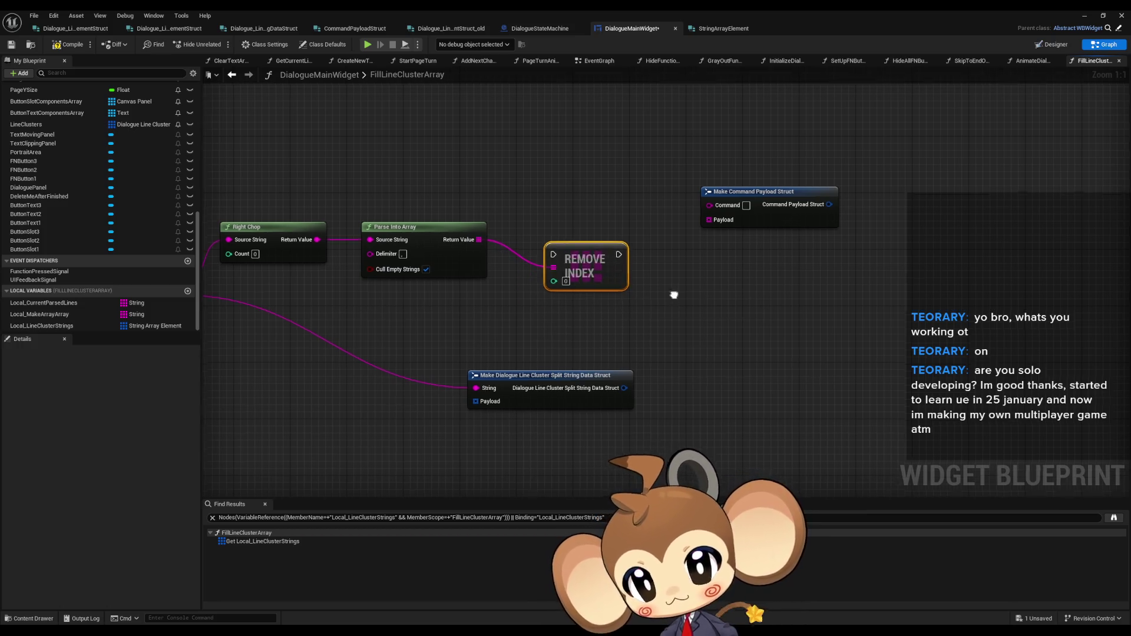
drag(672, 293, 709, 285)
drag(795, 177, 879, 220)
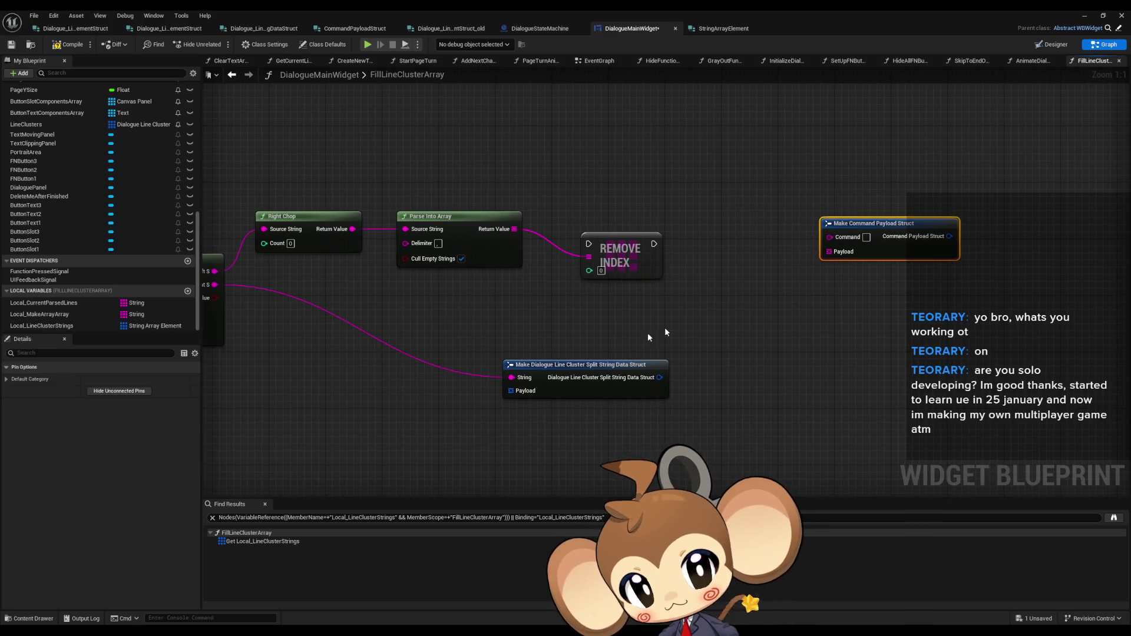
Step: Create a single-value local variable Local_TempStringData of the Dialogue Line Cluster Split struct type
click(188, 291)
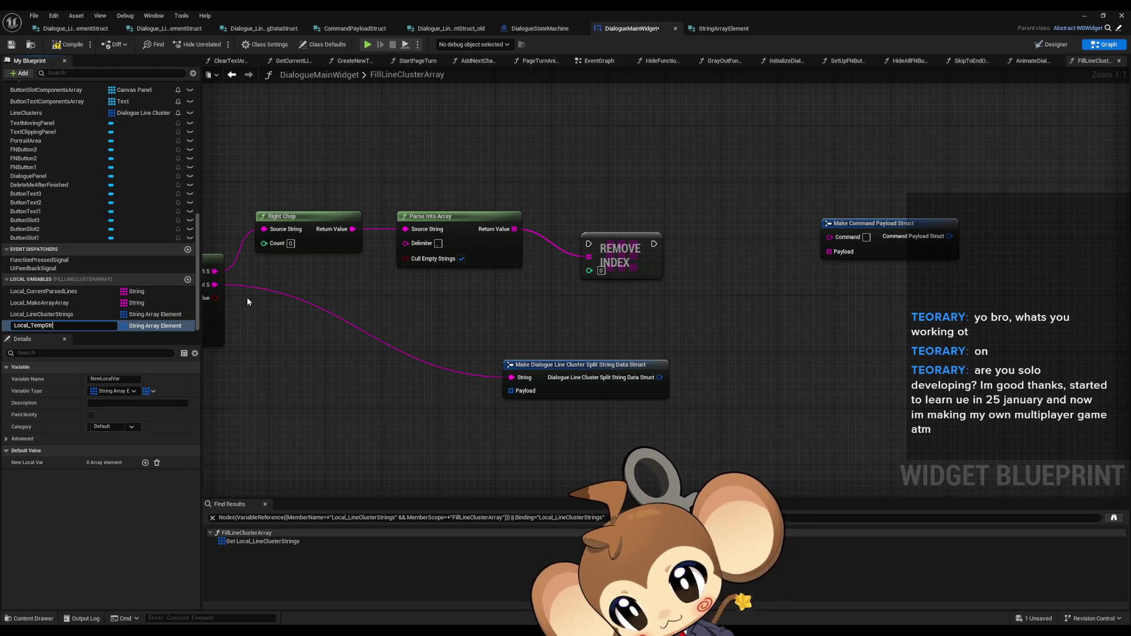
text(ingData)
key(Return)
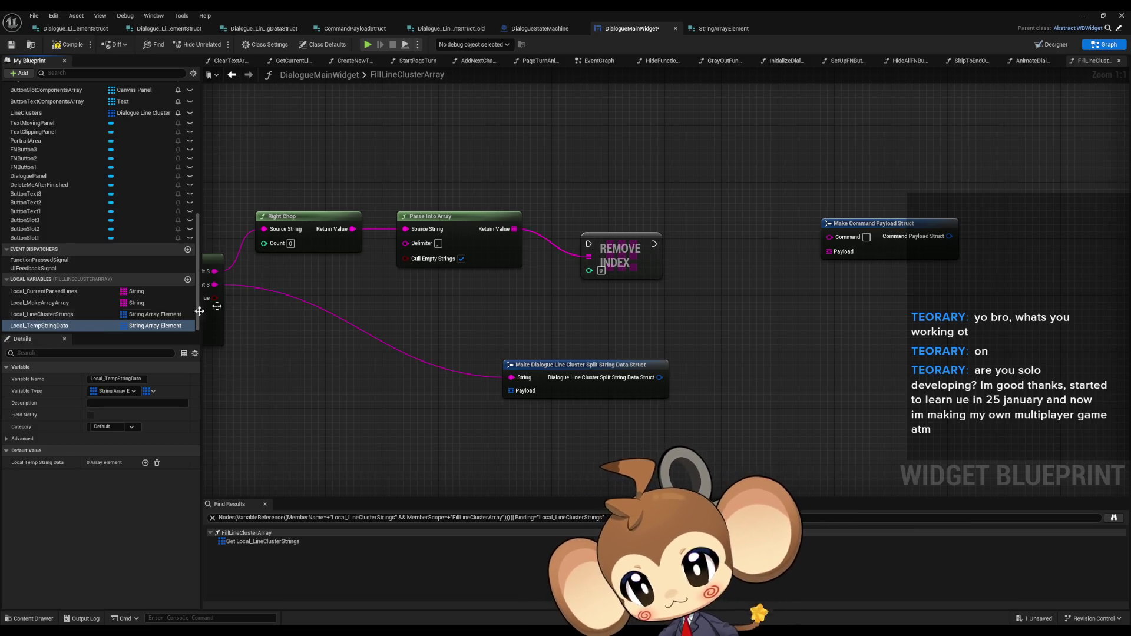
click(141, 326)
text(string data)
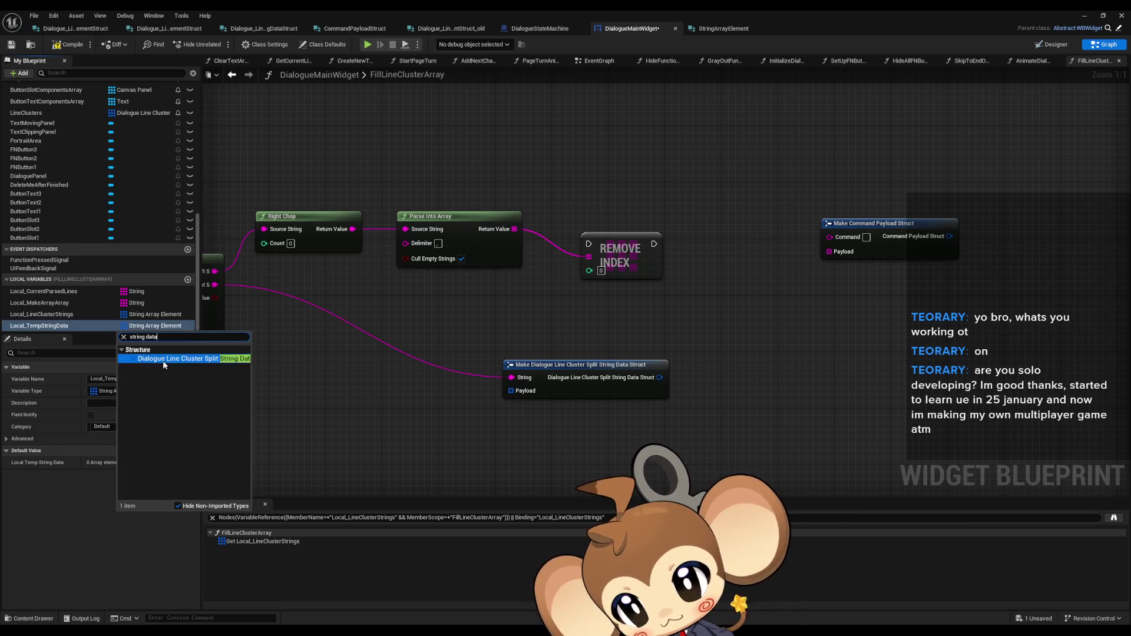
click(171, 356)
click(147, 391)
click(133, 407)
Step: Drop a SET Local_TempStringData node into the graph, then delete it
mouse_move(41, 326)
mouse_down()
mouse_move(747, 281)
mouse_move(700, 192)
mouse_move(760, 219)
mouse_move(781, 212)
mouse_move(737, 178)
mouse_move(562, 233)
mouse_move(670, 229)
mouse_up()
click(745, 221)
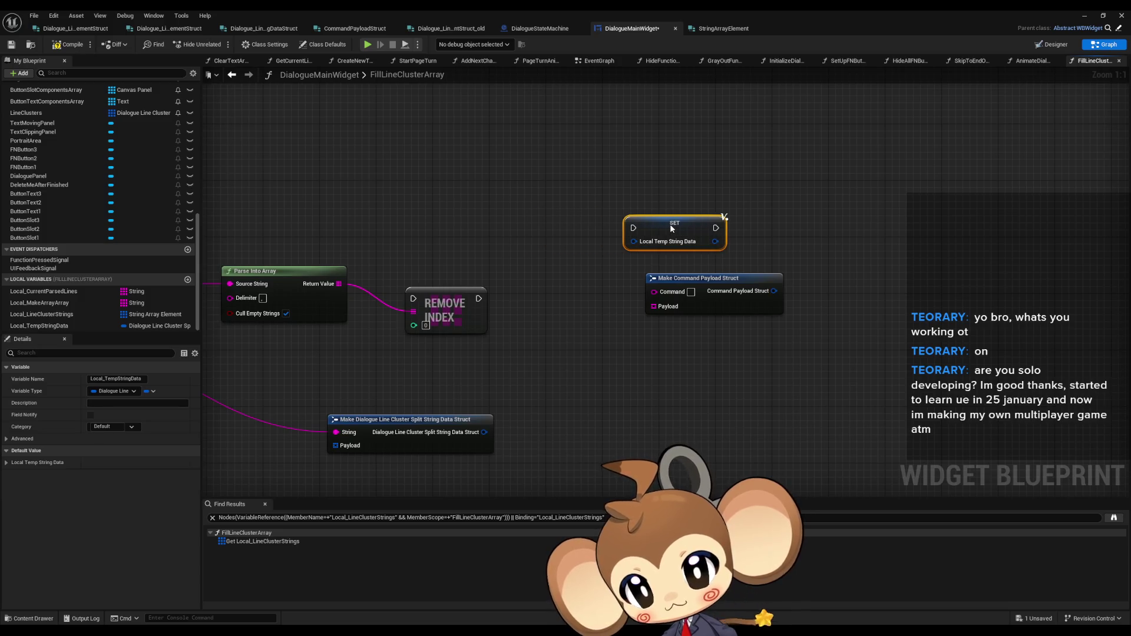
drag(560, 189, 727, 241)
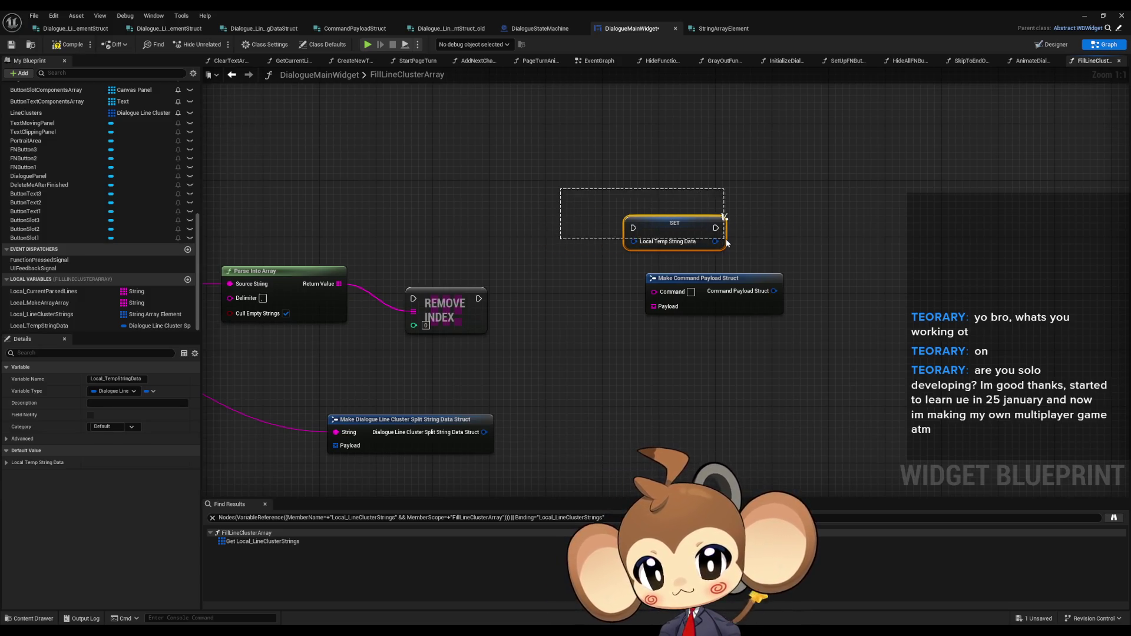
key(Delete)
click(41, 326)
drag(511, 301, 583, 299)
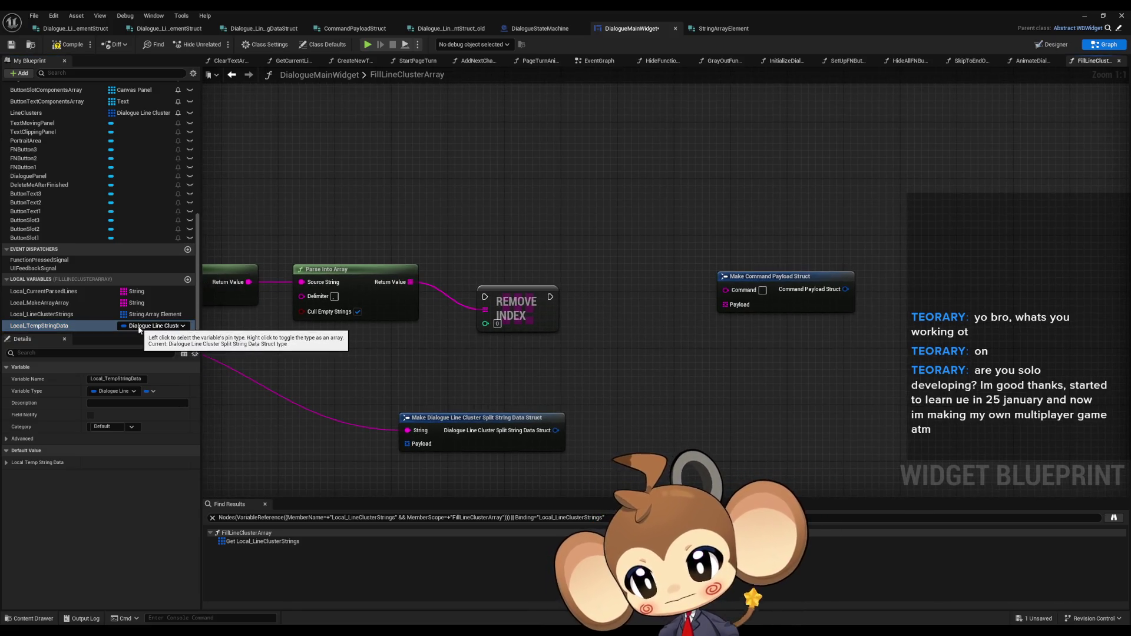
Step: Rename the variable to Local_TempStringDataCommand and add its SET node beside Remove Index
click(91, 327)
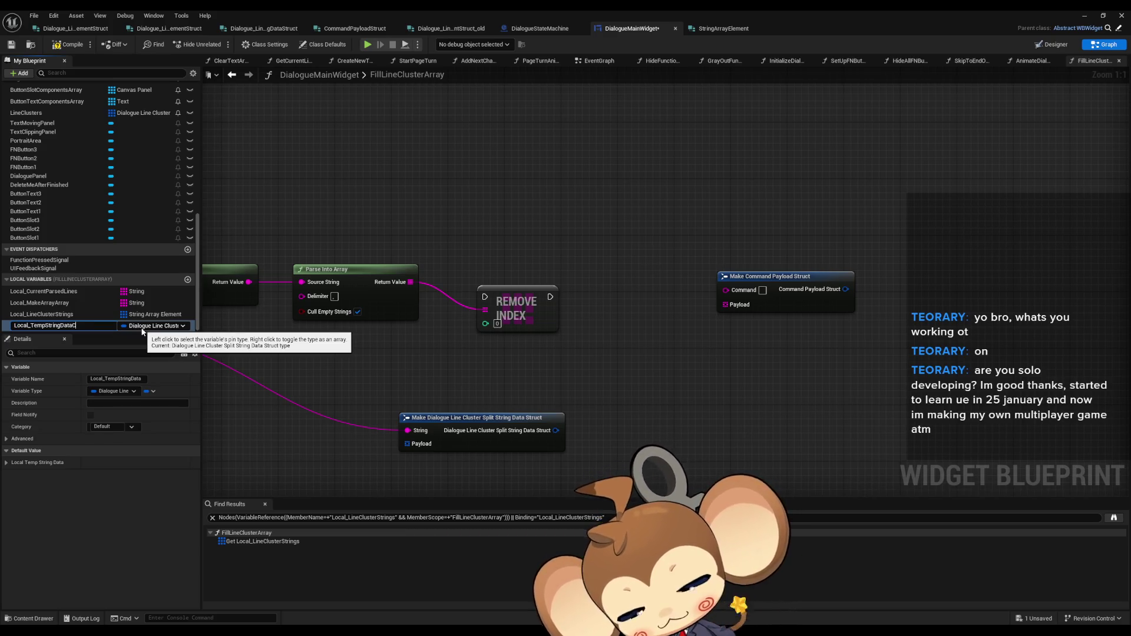
key(Return)
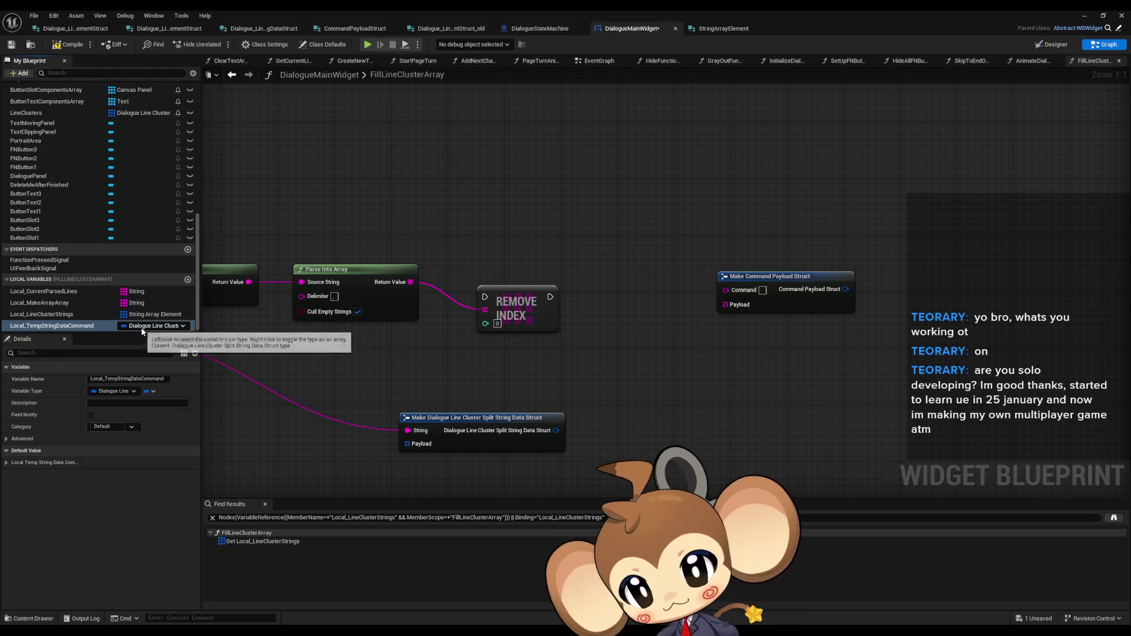
click(142, 328)
key(Escape)
mouse_move(53, 326)
mouse_down()
mouse_move(597, 323)
mouse_move(592, 303)
mouse_up()
click(625, 337)
drag(411, 282, 472, 254)
Step: Feed a Get (a copy) of the parsed array into the command SET, then chain Remove Index after it
text(get)
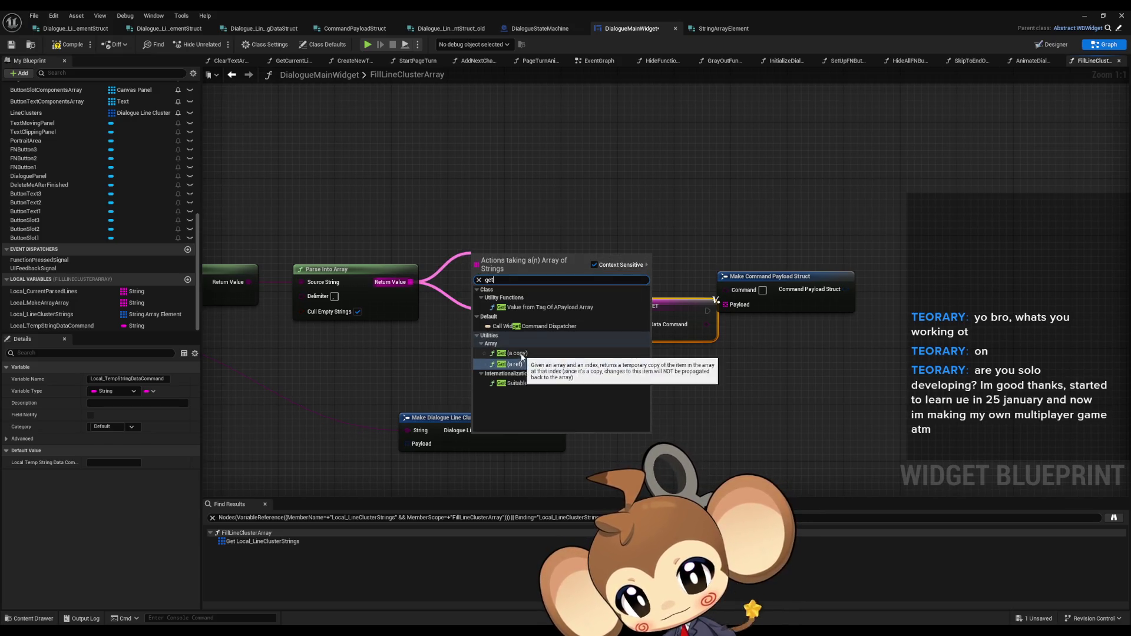
click(521, 353)
mouse_move(541, 266)
mouse_down()
mouse_move(599, 323)
mouse_move(608, 246)
mouse_up()
click(511, 266)
drag(525, 303, 623, 345)
mouse_move(522, 235)
mouse_down()
mouse_move(583, 262)
mouse_move(505, 277)
mouse_move(506, 243)
mouse_move(470, 213)
mouse_up()
drag(609, 205, 643, 212)
click(677, 266)
drag(583, 339, 607, 207)
drag(612, 352, 598, 267)
Step: Connect the parsed array to Make Command Payload Struct's Payload input, discarding a trial For Each Loop
mouse_move(411, 282)
mouse_down()
mouse_move(502, 317)
mouse_move(635, 255)
mouse_up()
text(fo)
key(Return)
mouse_move(517, 336)
mouse_down()
mouse_move(659, 310)
mouse_move(634, 309)
mouse_up()
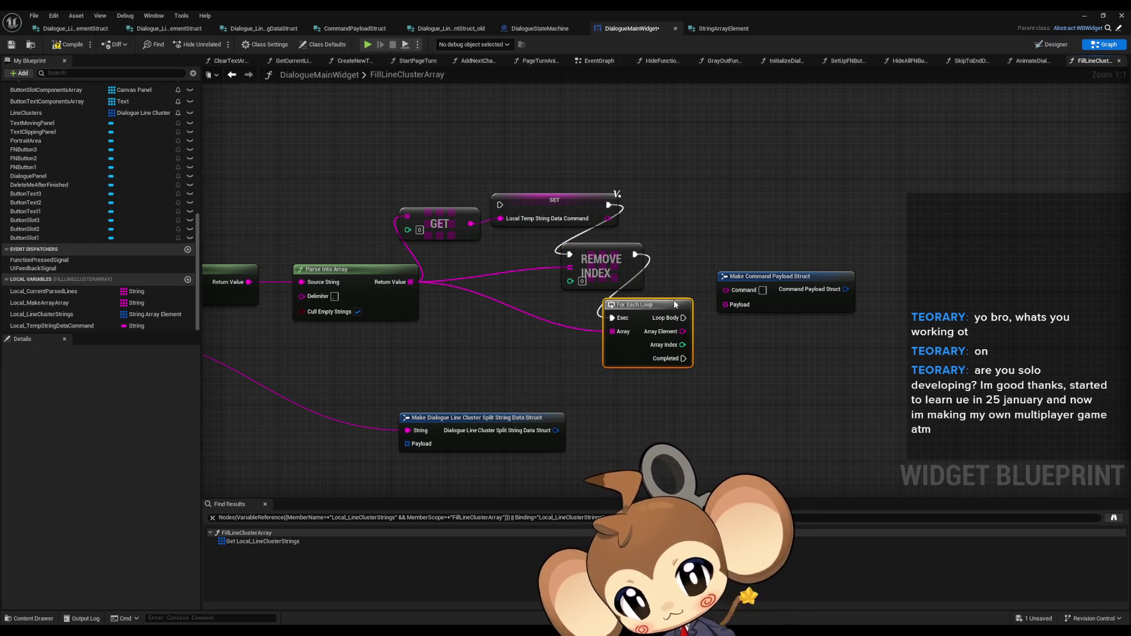
key(Delete)
drag(725, 305, 408, 282)
Step: Place a Local_TempStringDataCommand getter beside Make Command Payload Struct to supply the command
mouse_move(51, 326)
mouse_down()
mouse_move(639, 334)
mouse_move(705, 314)
mouse_move(726, 290)
mouse_move(696, 305)
mouse_up()
click(646, 338)
mouse_move(619, 336)
mouse_down()
mouse_move(530, 321)
mouse_move(548, 321)
mouse_up()
drag(537, 360, 632, 348)
click(634, 352)
drag(804, 353, 712, 357)
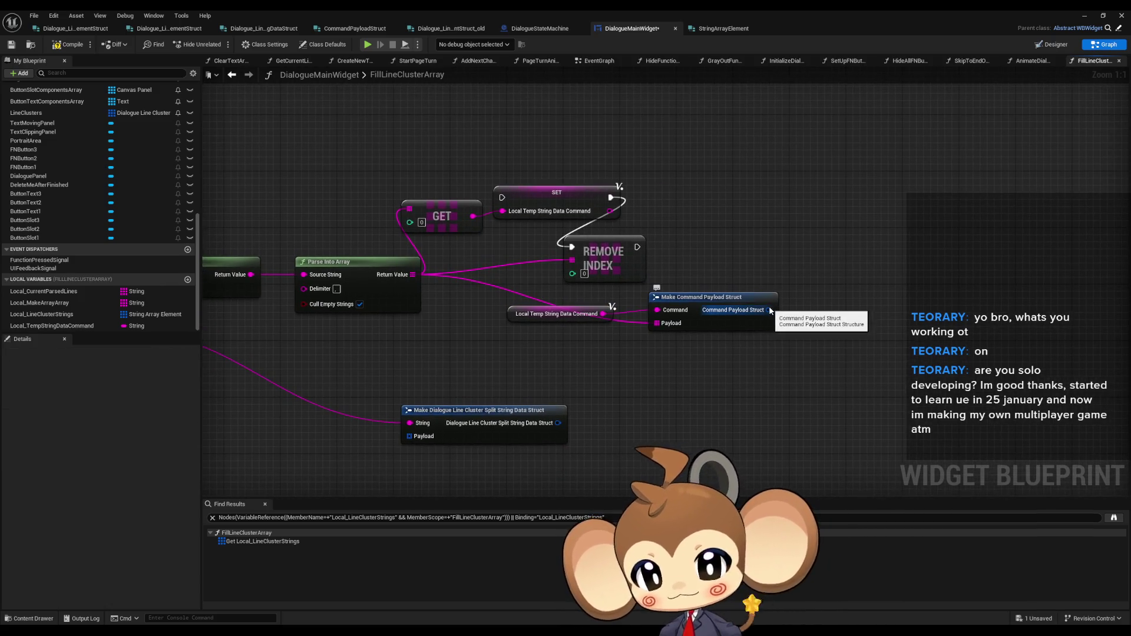
mouse_move(769, 311)
mouse_down()
mouse_move(1042, 297)
mouse_move(589, 274)
mouse_up()
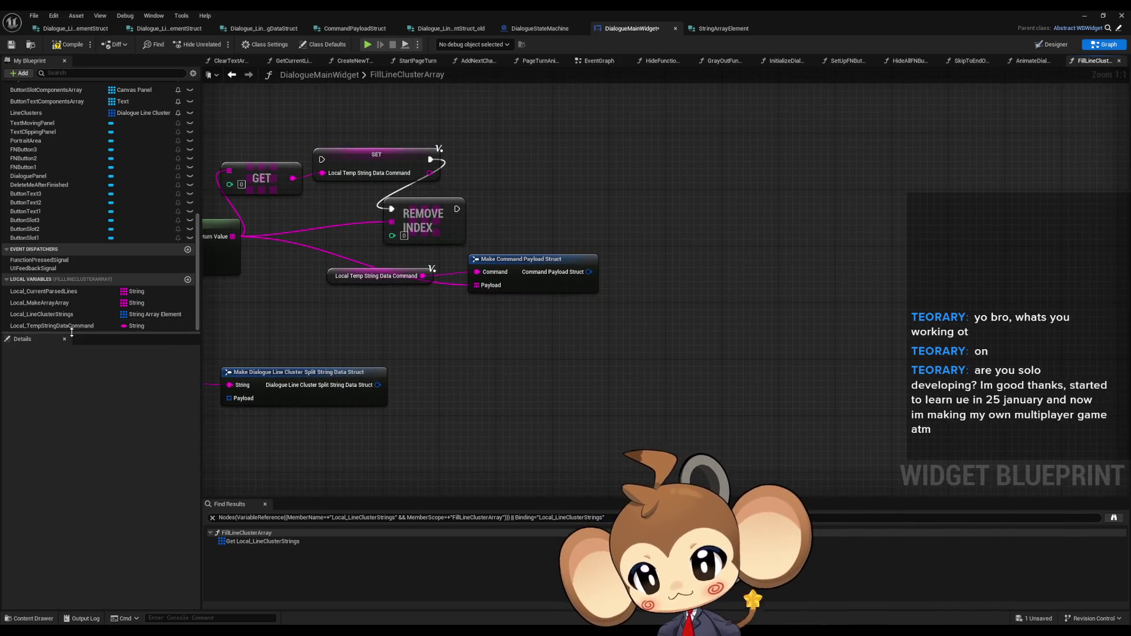
drag(250, 297, 426, 290)
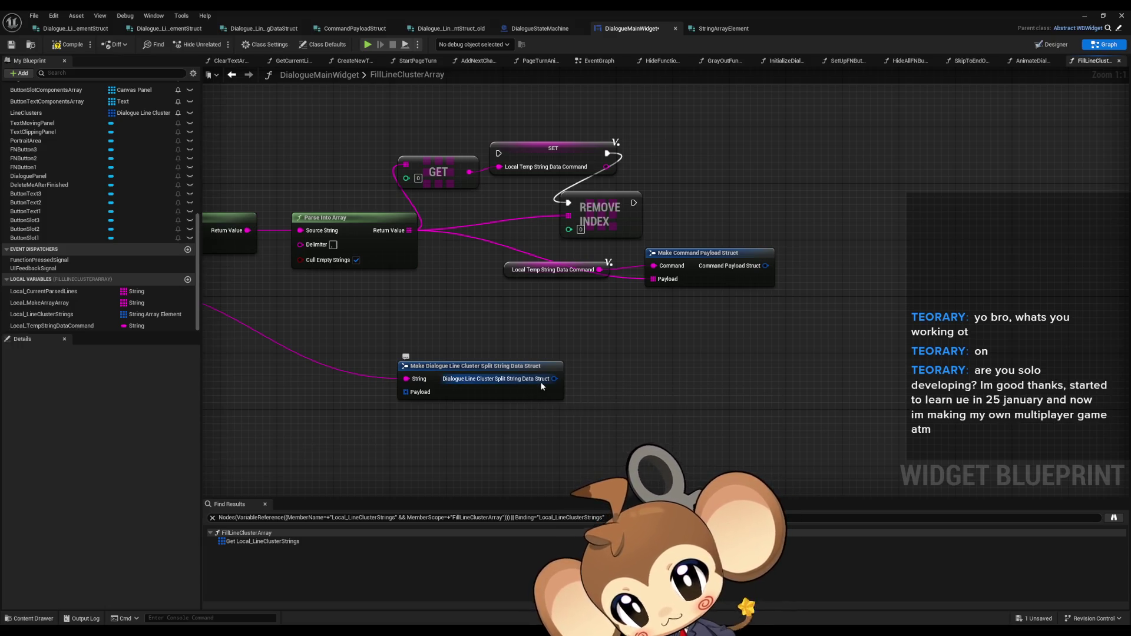
drag(541, 381, 821, 383)
scroll(821, 384, down, 3)
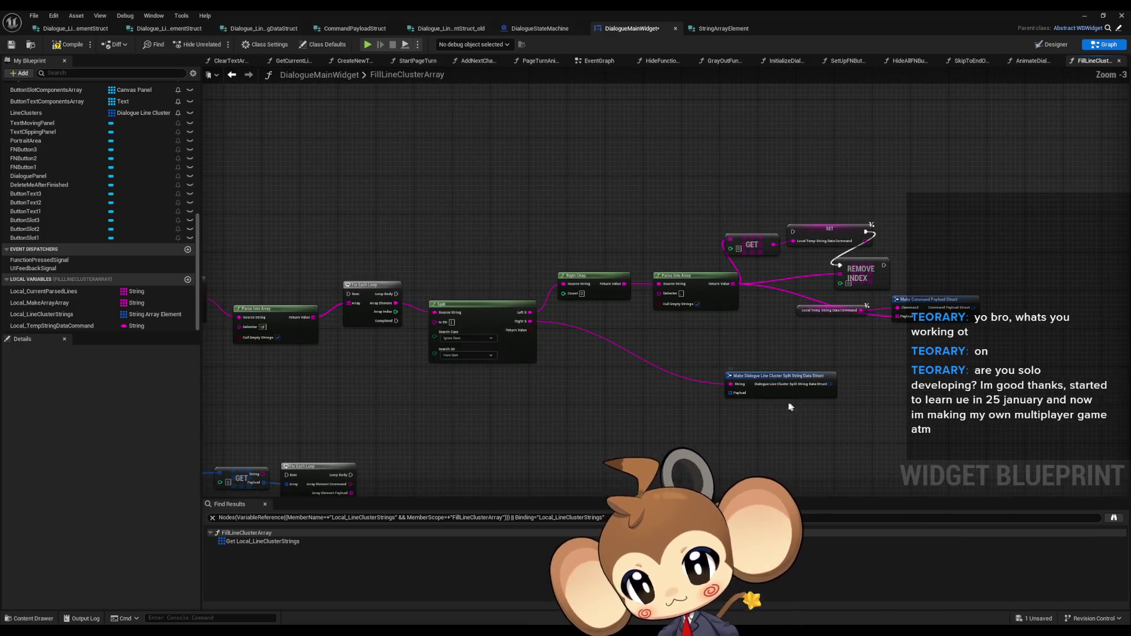
Step: Copy the Line Clusters getter with Ctrl+C/Ctrl+V beside the lower For Each Loop row
scroll(838, 377, down, 3)
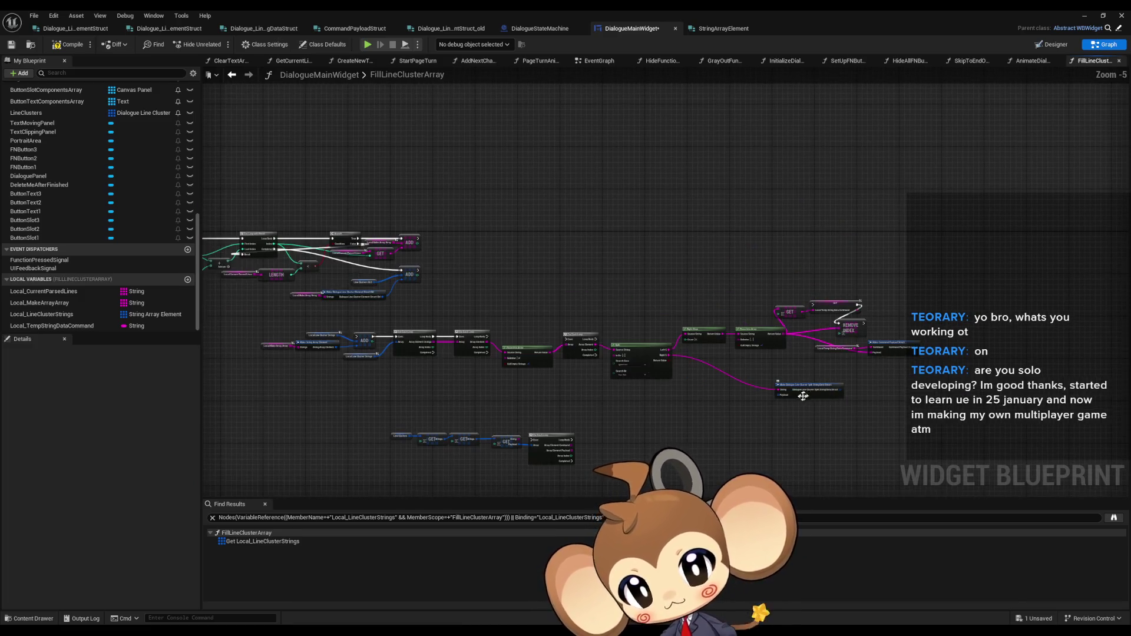
scroll(442, 337, up, 3)
mouse_move(443, 336)
mouse_down()
mouse_move(392, 300)
mouse_move(364, 255)
mouse_up()
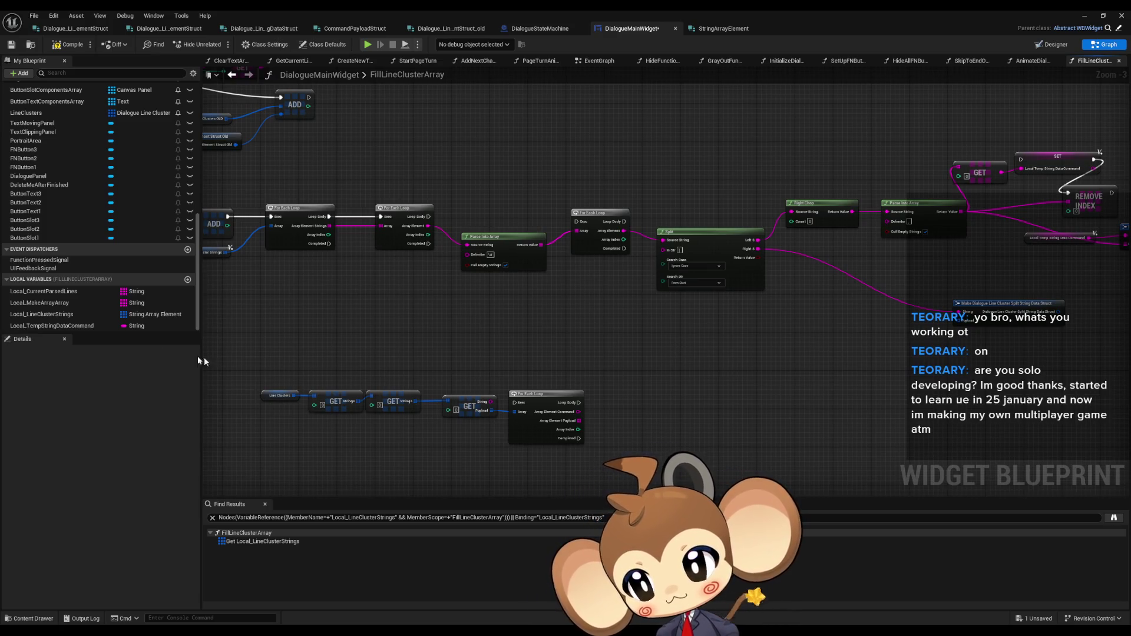
click(280, 396)
key(ctrl+c)
drag(448, 388, 377, 338)
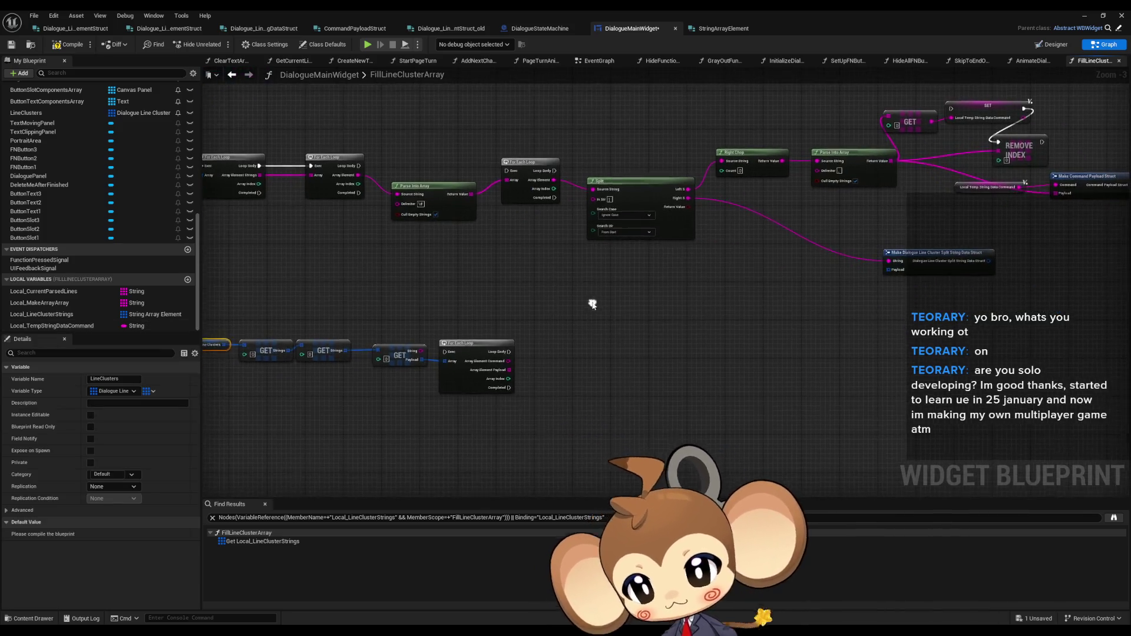
key(ctrl+v)
drag(678, 348, 713, 361)
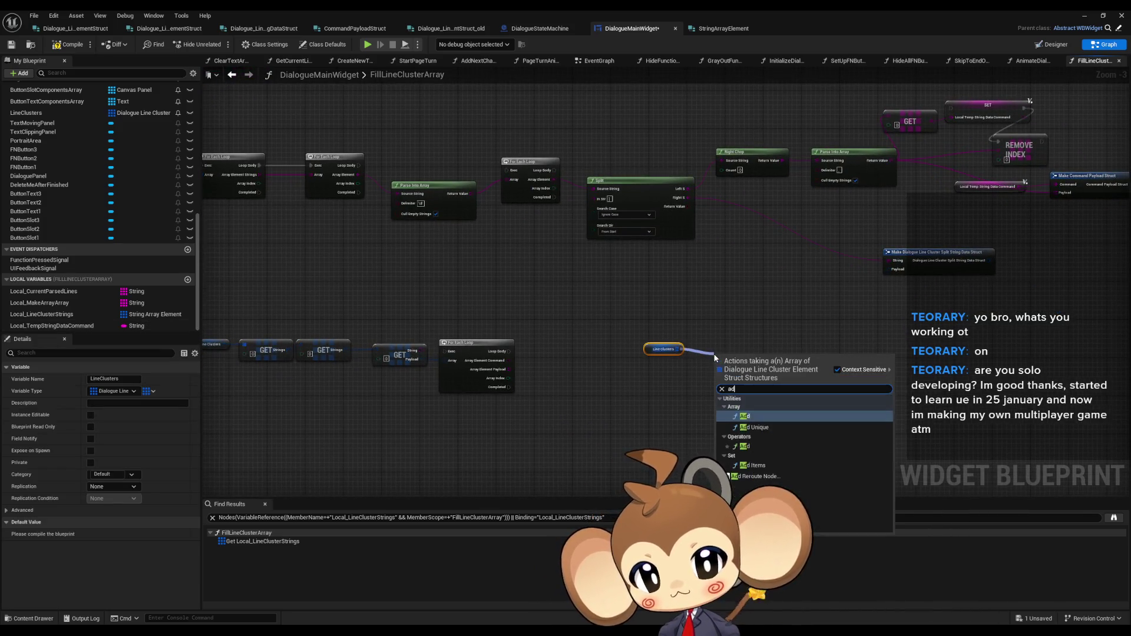
Step: Add an ADD node to Line Clusters, with a Make Dialogue Line Cluster Element Struct as its item
click(751, 409)
scroll(693, 409, up, 3)
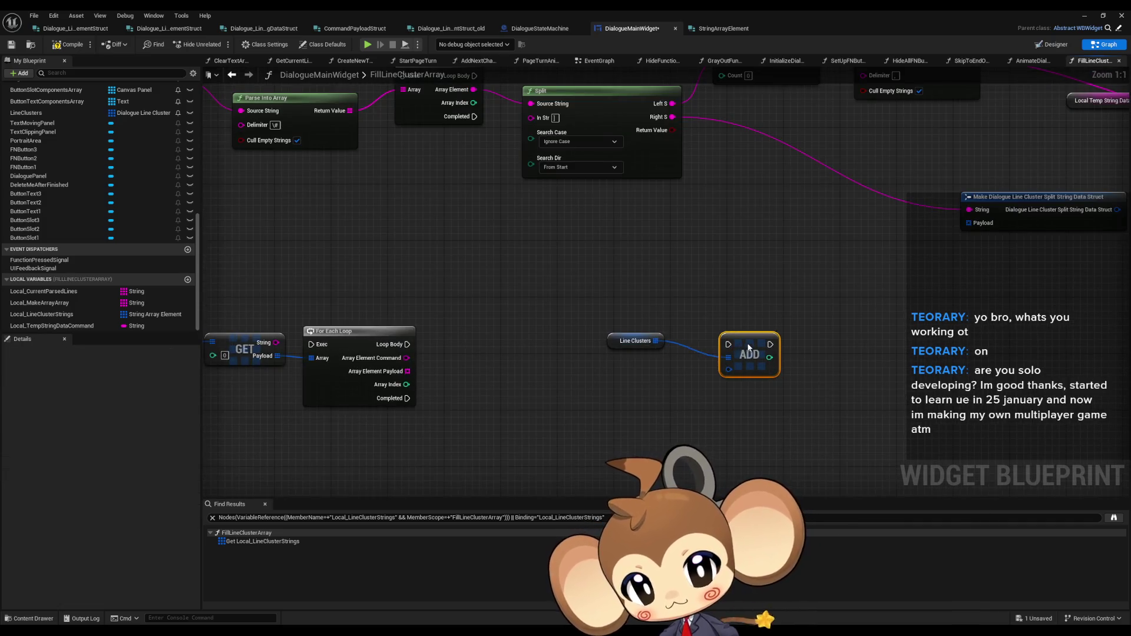
mouse_move(729, 363)
mouse_down()
mouse_move(662, 389)
mouse_move(575, 382)
mouse_up()
text(make dialogue line cluster)
click(638, 390)
Step: Feed the struct's Strings input from a Make Array and split the Make Array pin
mouse_move(612, 432)
mouse_down()
mouse_move(688, 412)
mouse_move(652, 421)
mouse_up()
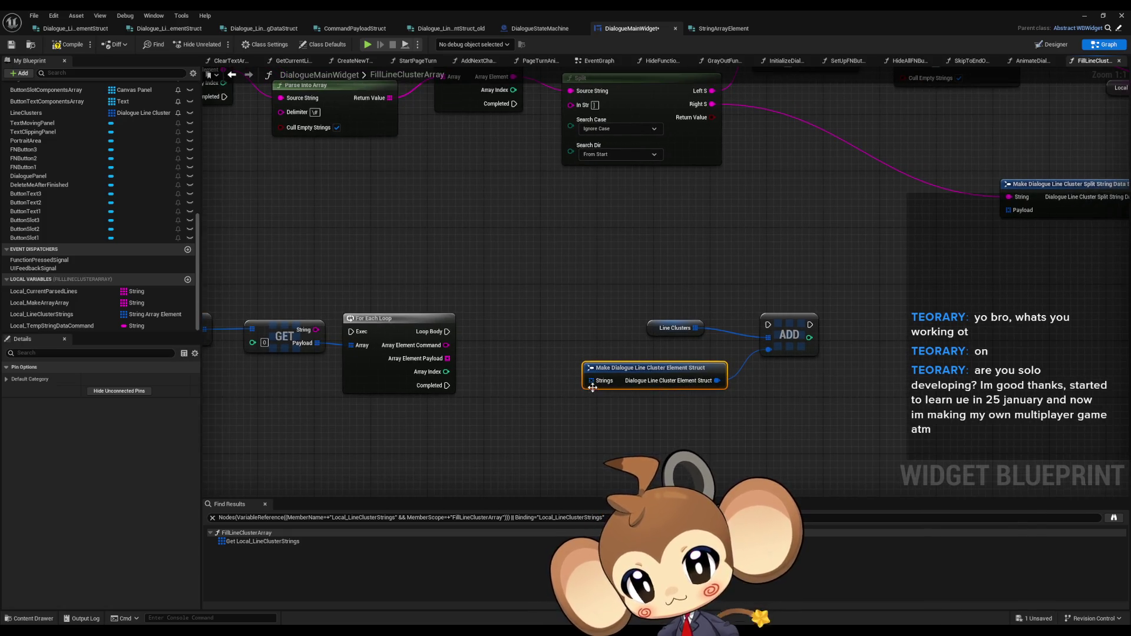
mouse_move(591, 381)
mouse_down()
mouse_move(545, 398)
mouse_move(527, 379)
mouse_up()
click(574, 462)
right_click(514, 403)
click(549, 449)
Step: Move the REMOVE INDEX node up beside the SET node
scroll(666, 459, down, 3)
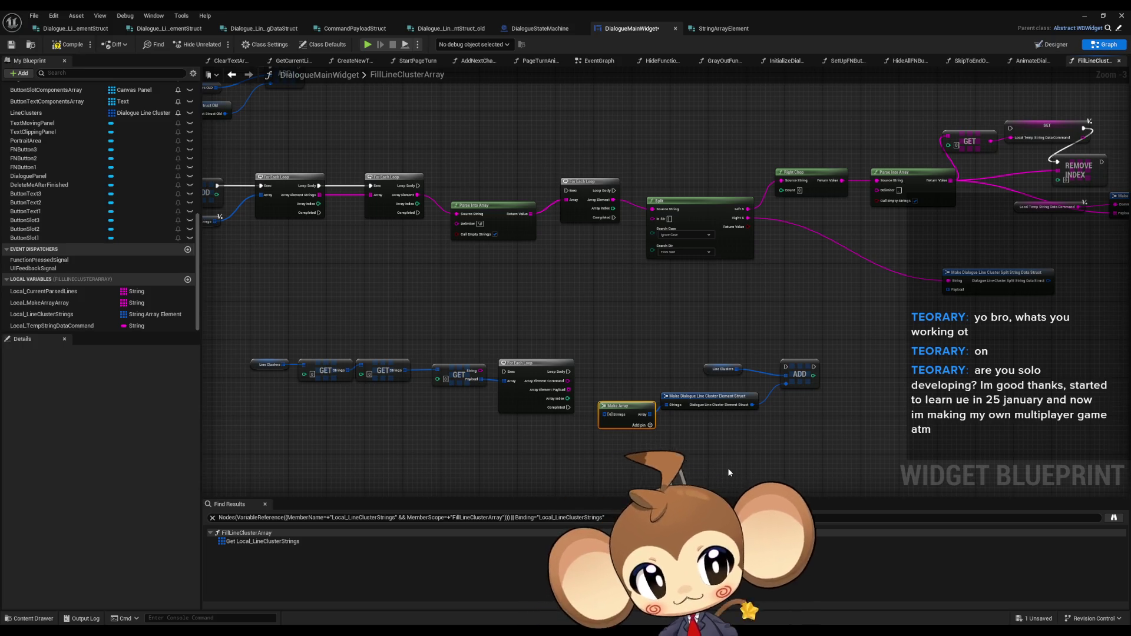
mouse_move(593, 292)
mouse_down()
mouse_move(694, 280)
mouse_move(879, 165)
mouse_move(704, 216)
mouse_move(762, 178)
mouse_up()
mouse_move(785, 236)
mouse_down()
mouse_move(842, 203)
mouse_move(835, 185)
mouse_up()
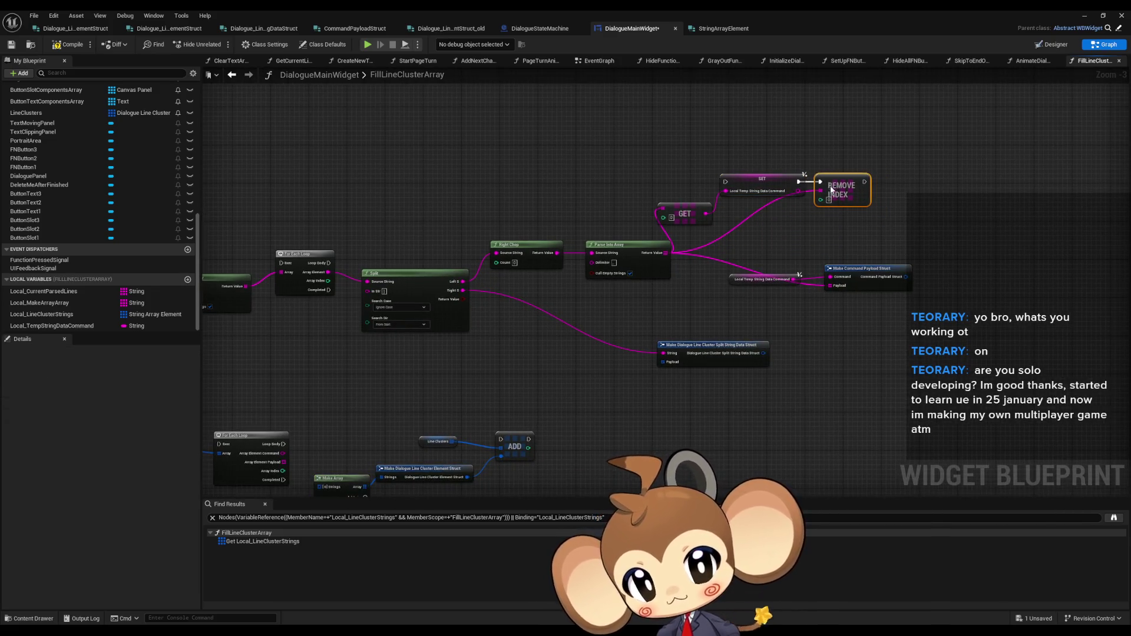
Step: Align REMOVE INDEX with SET, deselect, and centre the command-parsing nodes in view
drag(725, 295, 864, 269)
click(790, 303)
drag(545, 310, 834, 314)
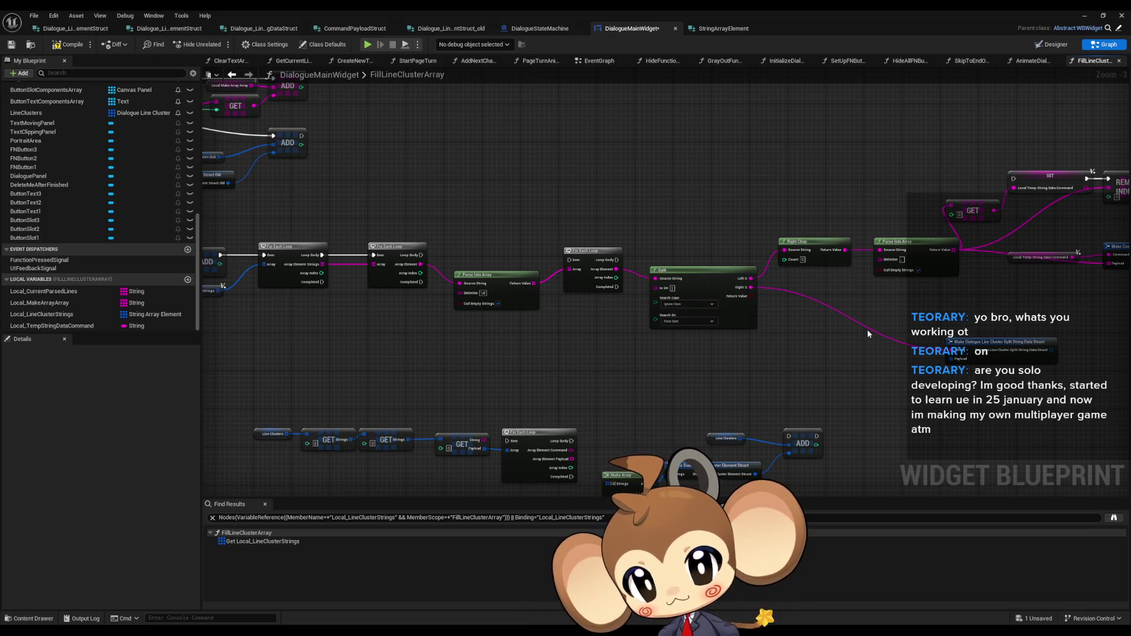
drag(868, 330, 840, 326)
scroll(974, 316, up, 3)
drag(974, 316, 666, 312)
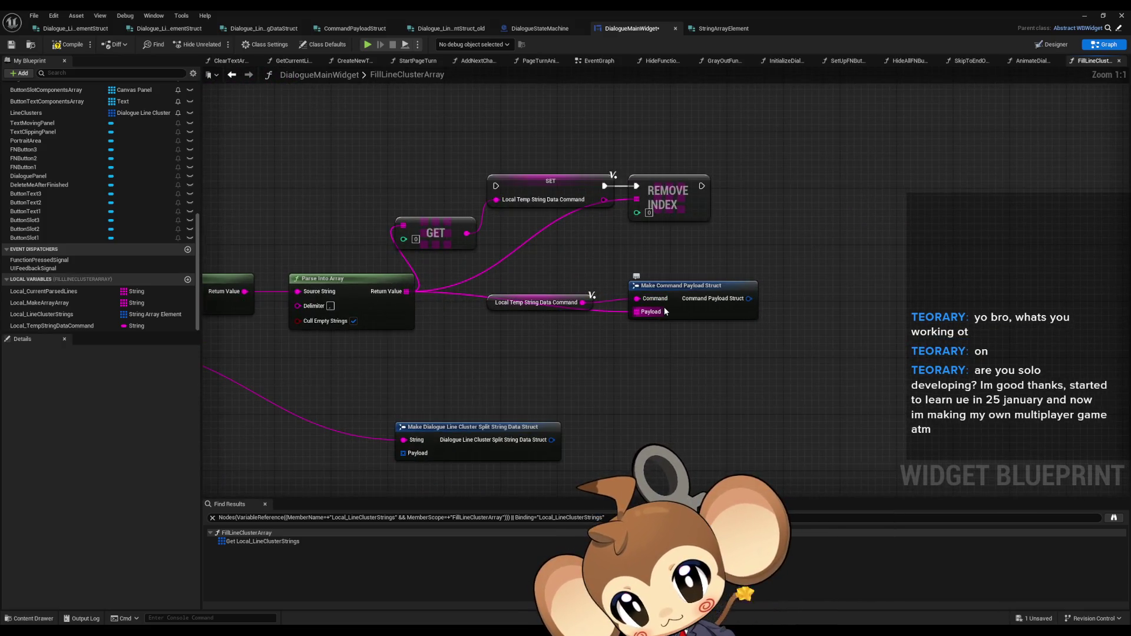
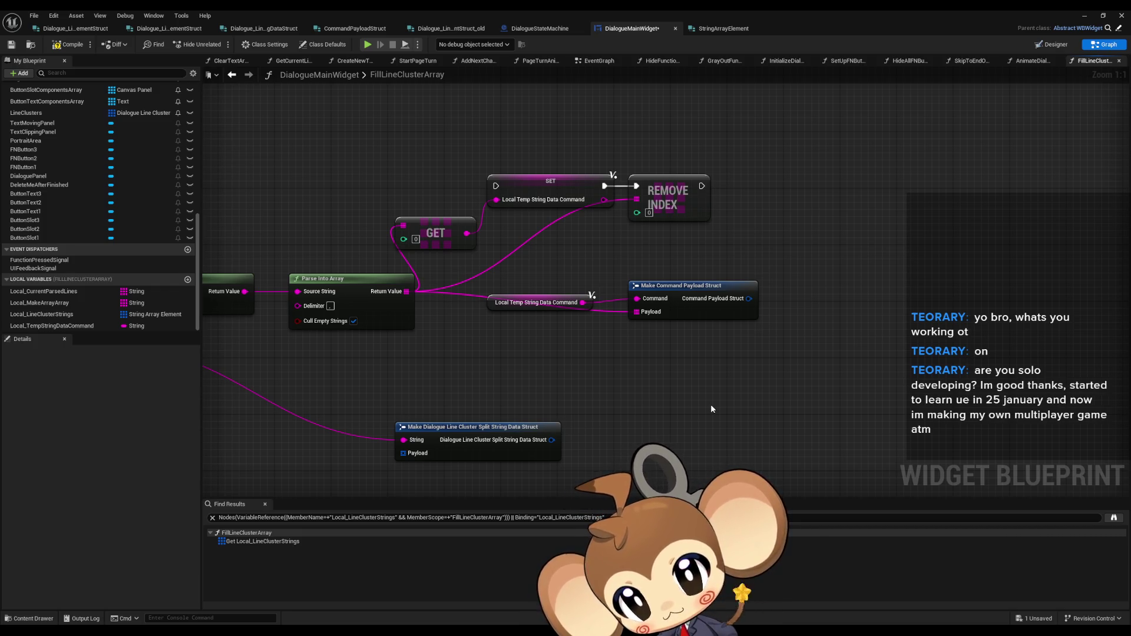
Step: Review the Line Clusters GET chain and loop nodes, then add local variable Local_StringDataElement
scroll(613, 336, down, 6)
scroll(598, 333, up, 7)
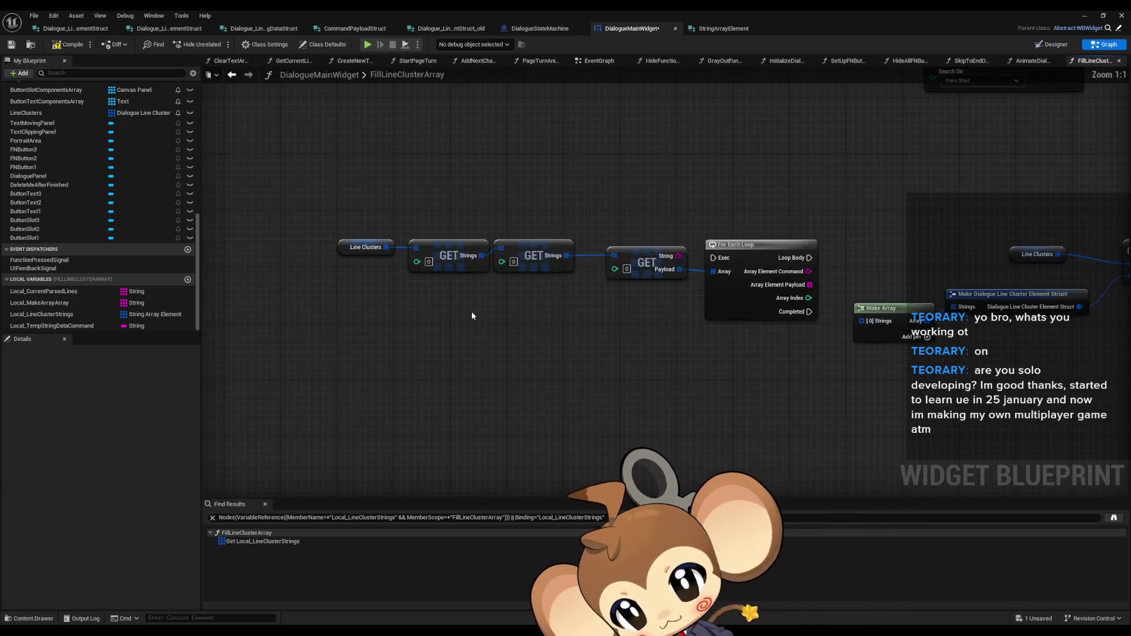
drag(348, 203, 361, 253)
drag(430, 213, 470, 303)
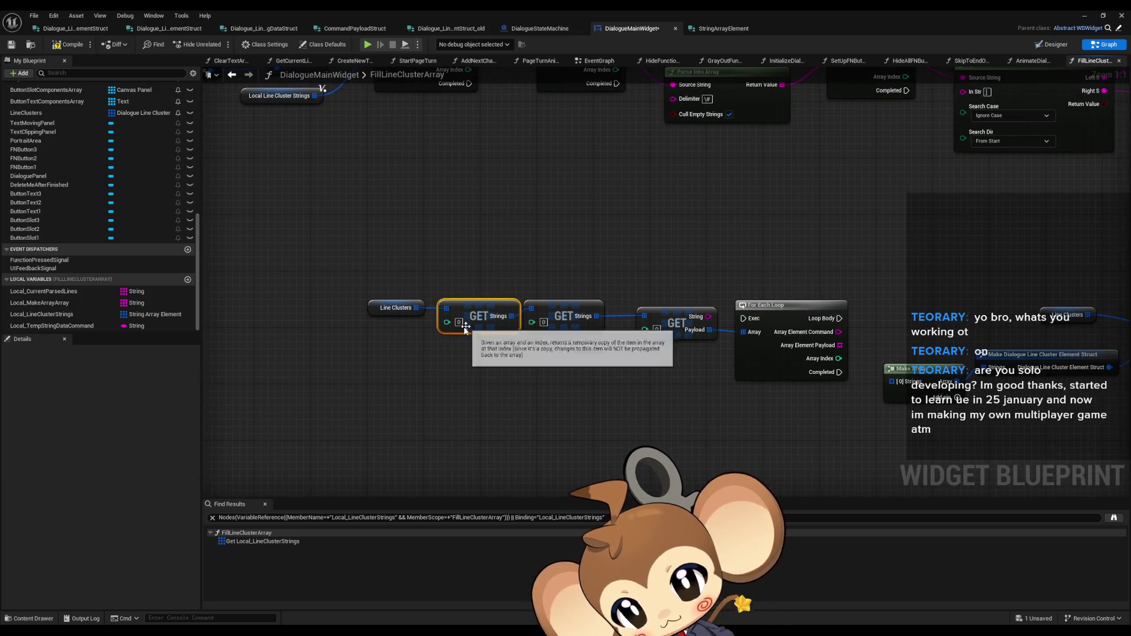
click(387, 308)
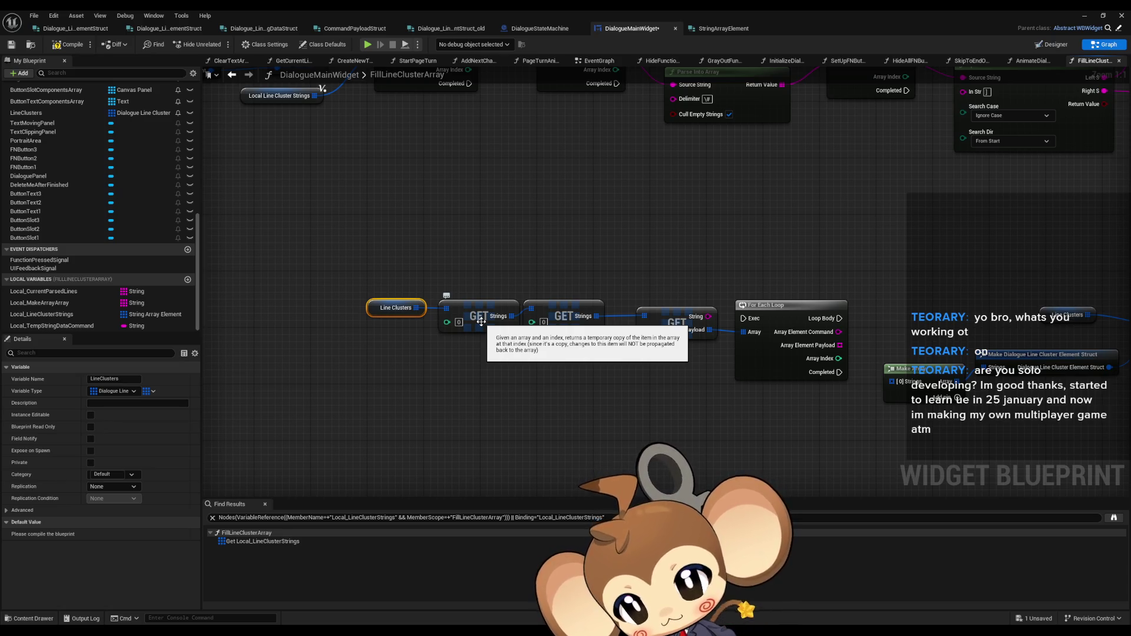
click(564, 306)
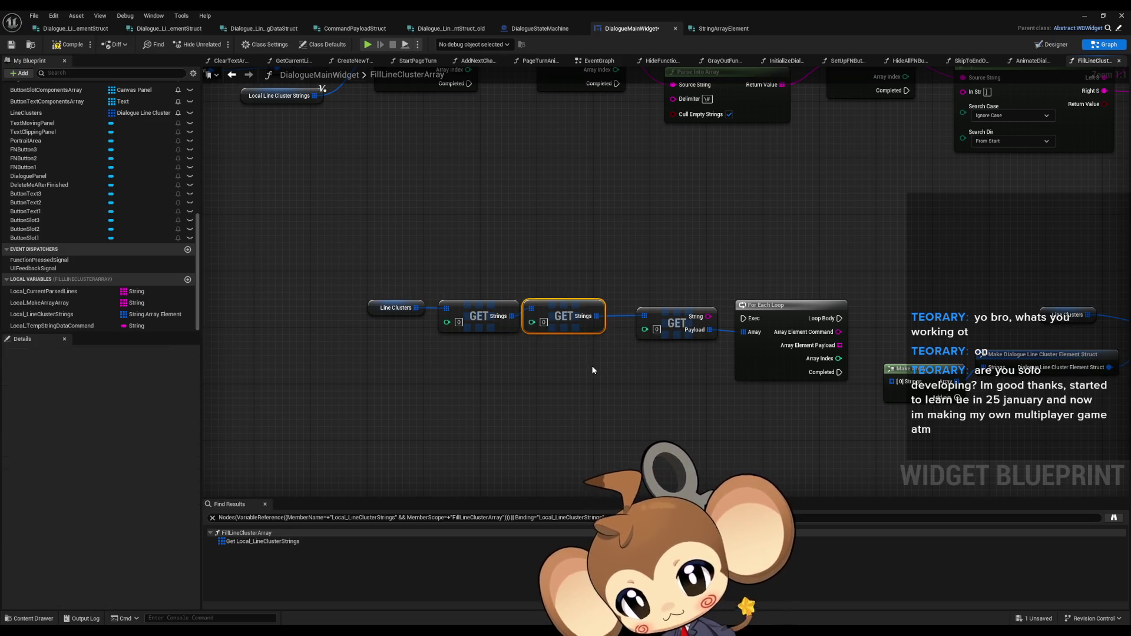
mouse_move(590, 365)
mouse_down()
mouse_move(505, 370)
mouse_move(485, 340)
mouse_up()
click(567, 296)
scroll(355, 396, down, 2)
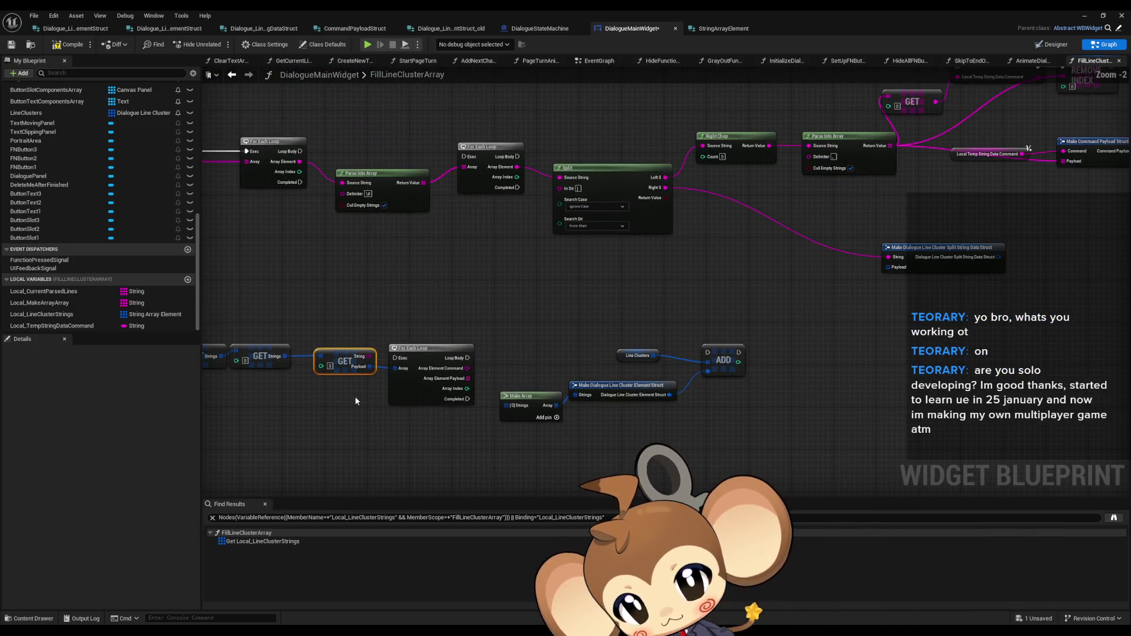
drag(355, 393, 347, 439)
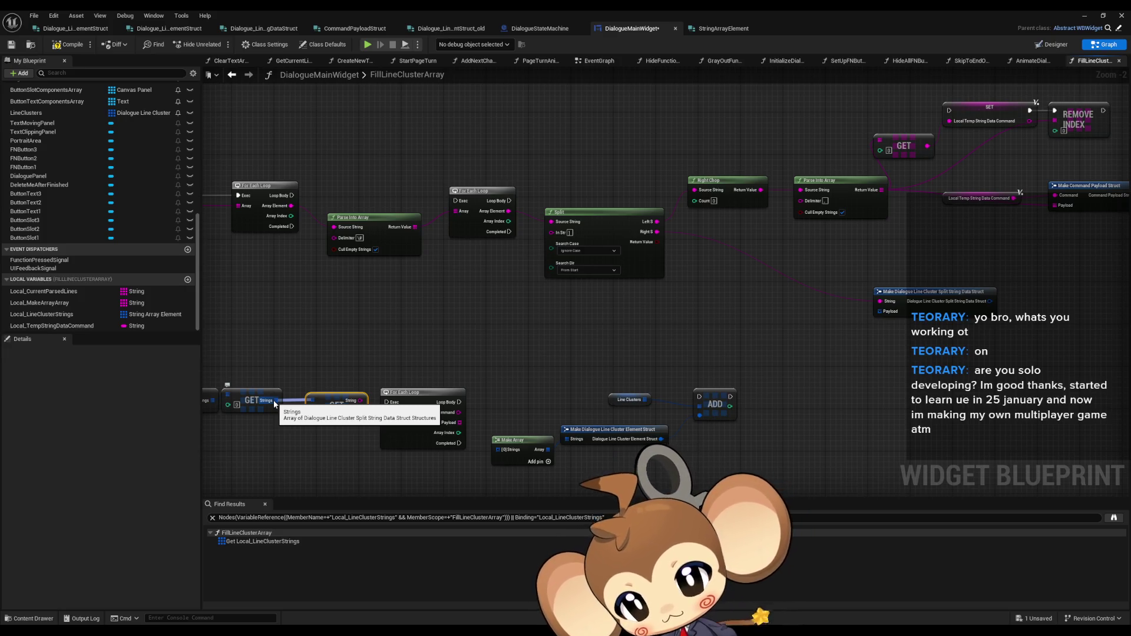
click(188, 280)
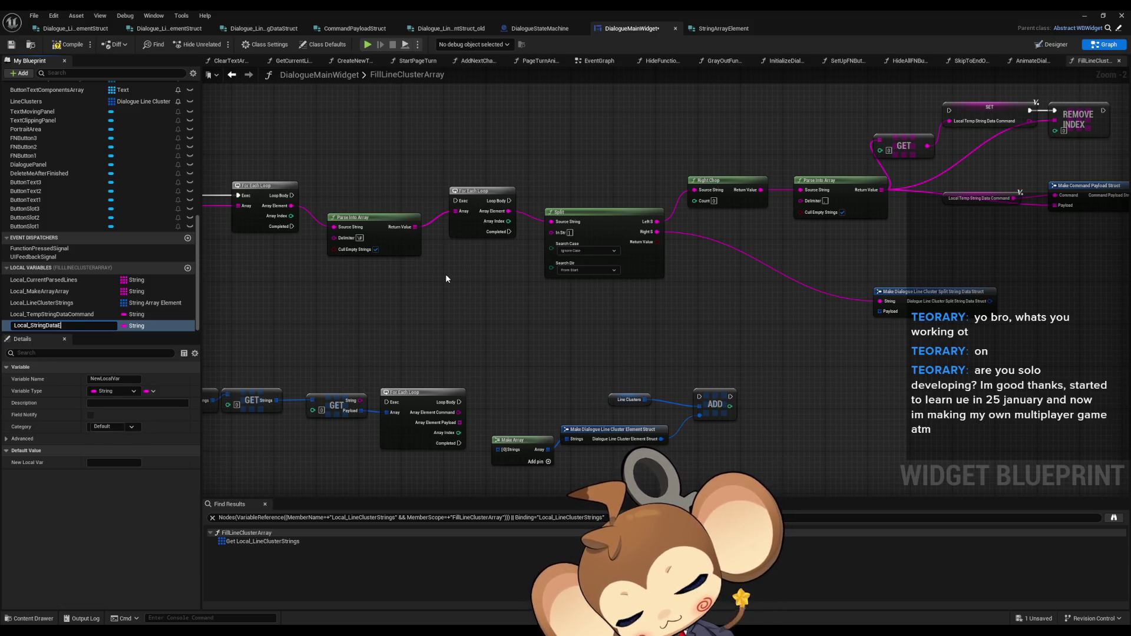
Step: Change Local_StringDataElement's type to Dialogue Line Cluster Split String Data Struct
click(148, 326)
text(stringData)
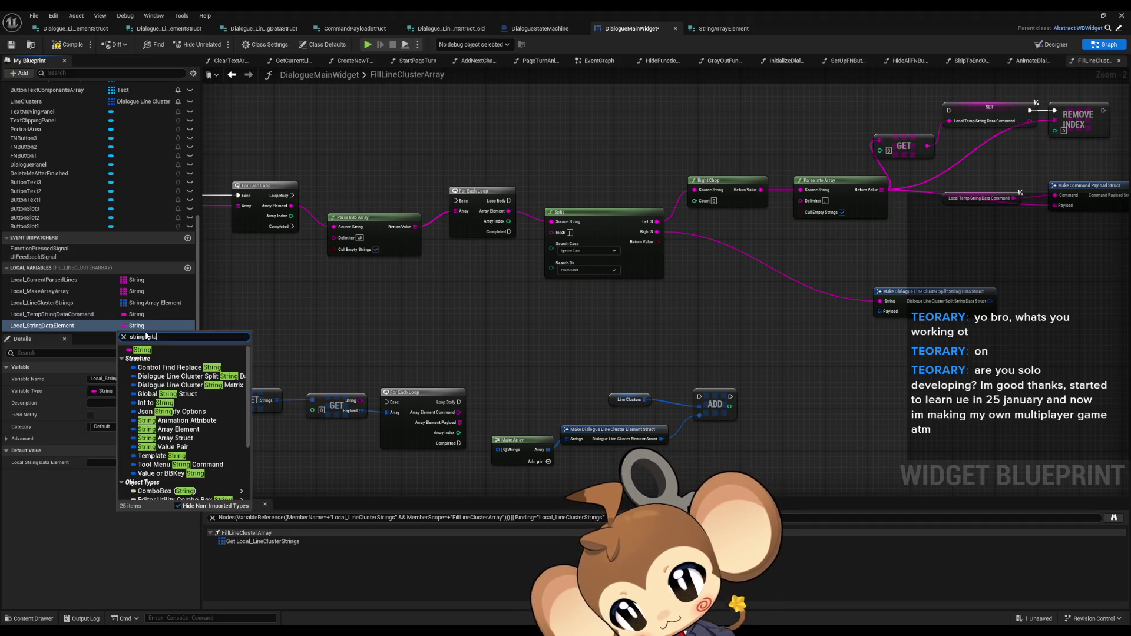
click(160, 360)
Step: Place a SET Local_StringDataElement node fed by a new Make split-string struct node
mouse_move(59, 328)
mouse_down()
mouse_move(648, 358)
mouse_move(825, 330)
mouse_move(716, 421)
mouse_move(900, 294)
mouse_move(905, 209)
mouse_up()
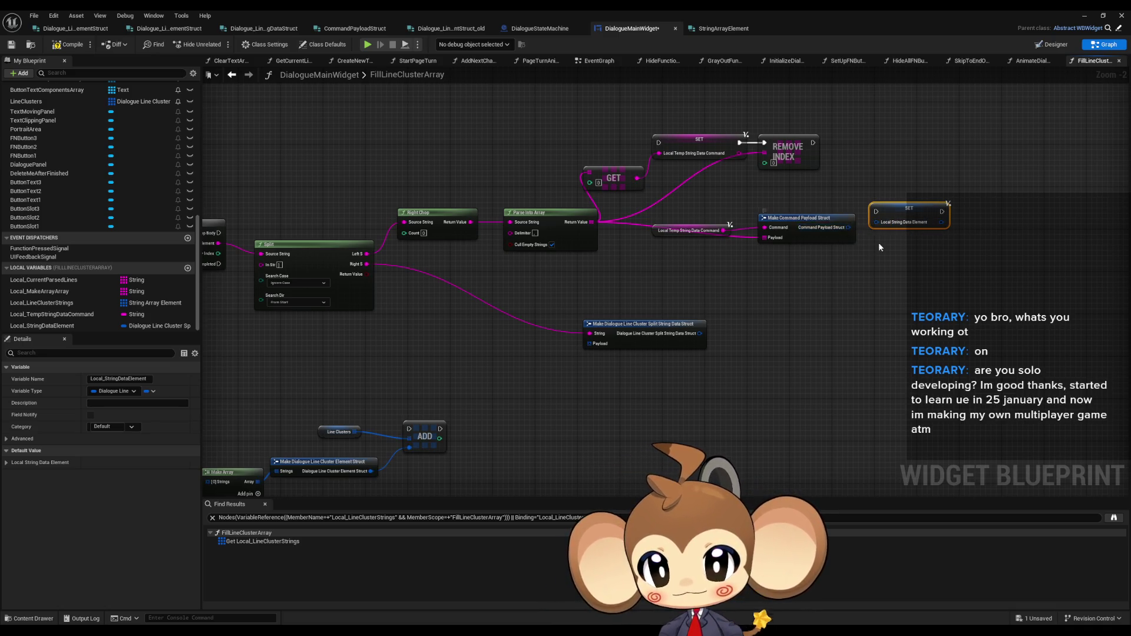
mouse_move(747, 285)
mouse_down()
mouse_move(811, 273)
mouse_move(751, 294)
mouse_up()
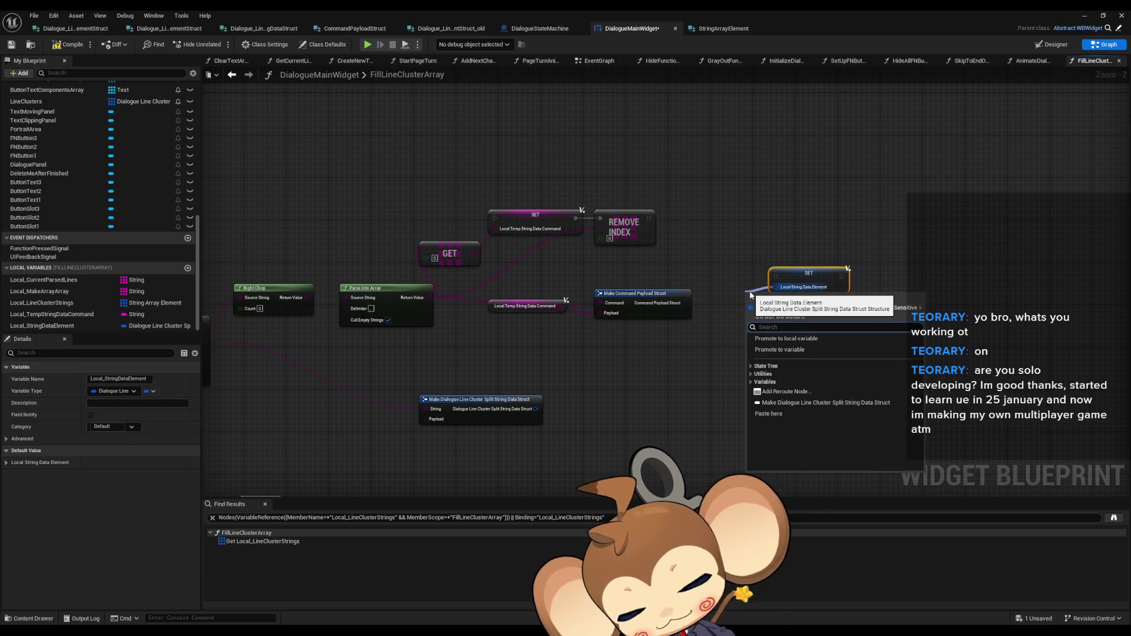
click(826, 402)
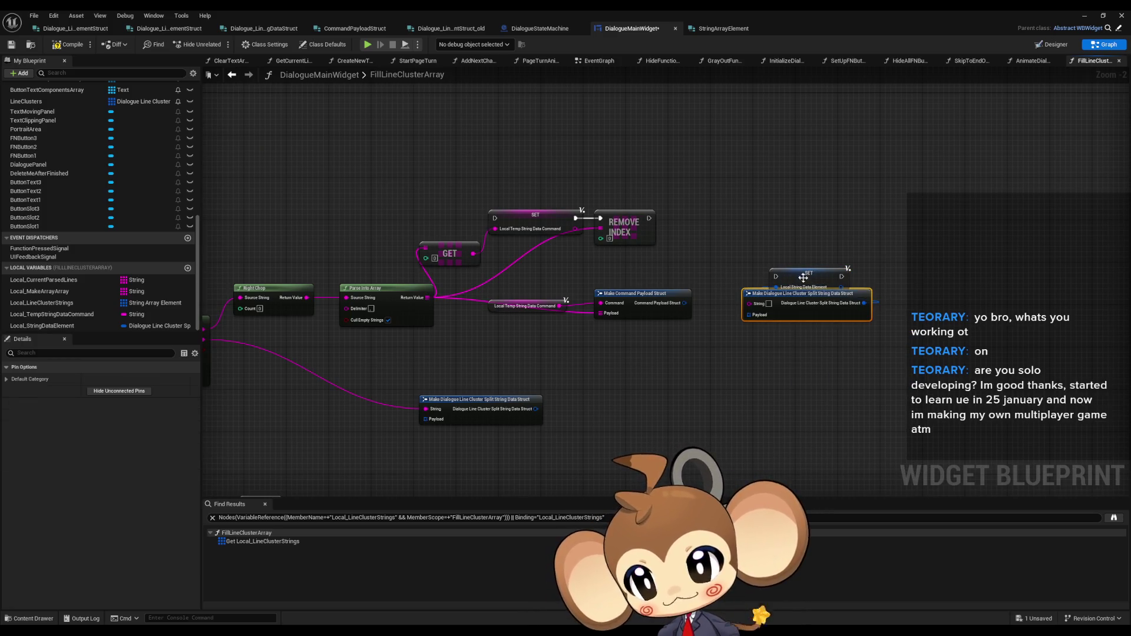
drag(804, 278, 904, 272)
mouse_move(488, 336)
mouse_down()
mouse_move(639, 337)
mouse_move(660, 327)
mouse_up()
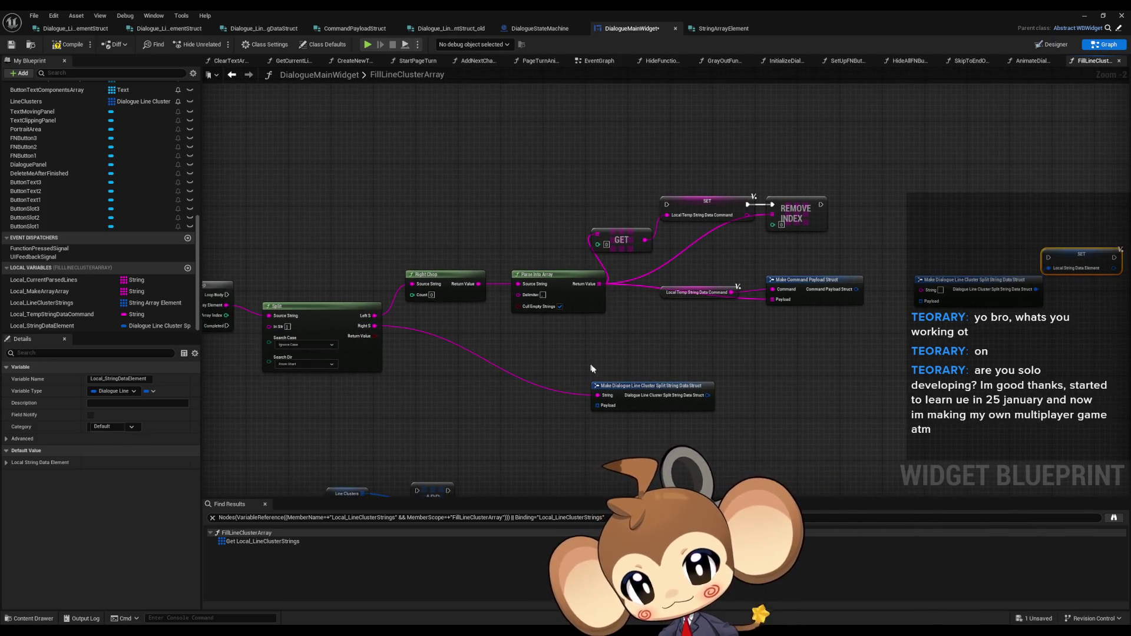
click(613, 389)
drag(789, 425, 702, 412)
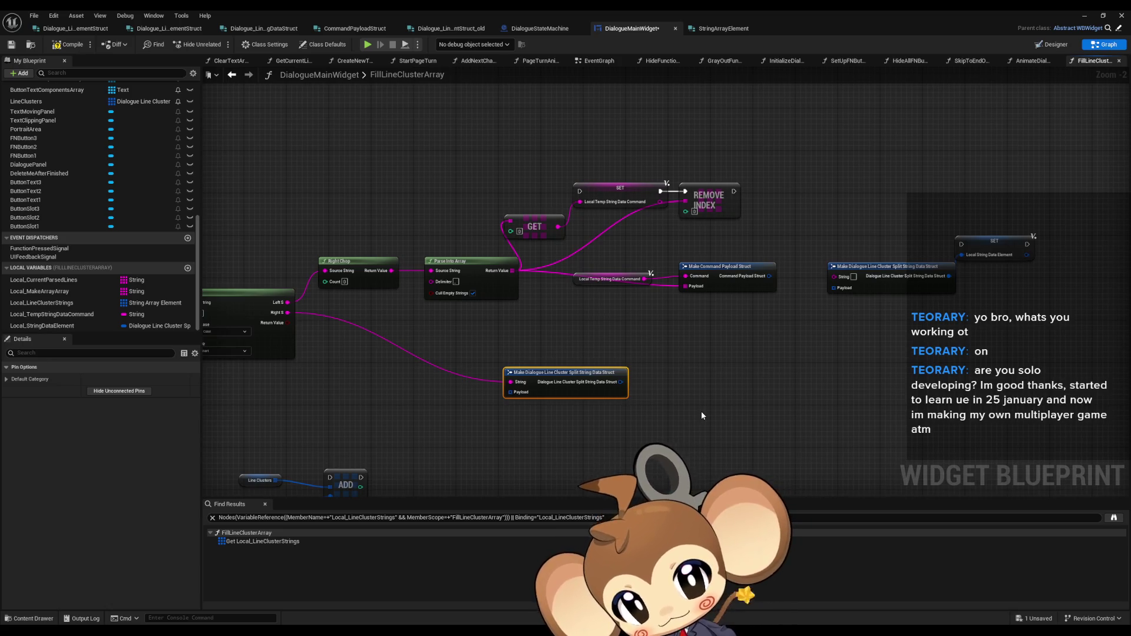
mouse_move(576, 379)
mouse_down()
mouse_move(619, 364)
mouse_move(628, 342)
mouse_up()
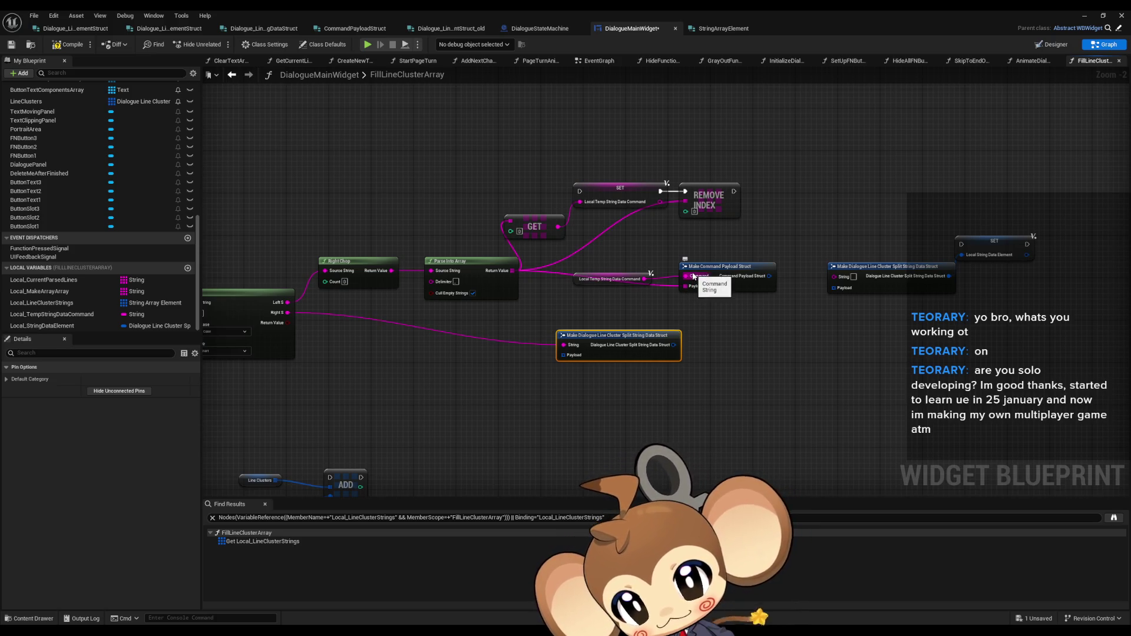
Step: Rearrange the Right Chop, Parse Into Array, SET and REMOVE INDEX node group
click(362, 274)
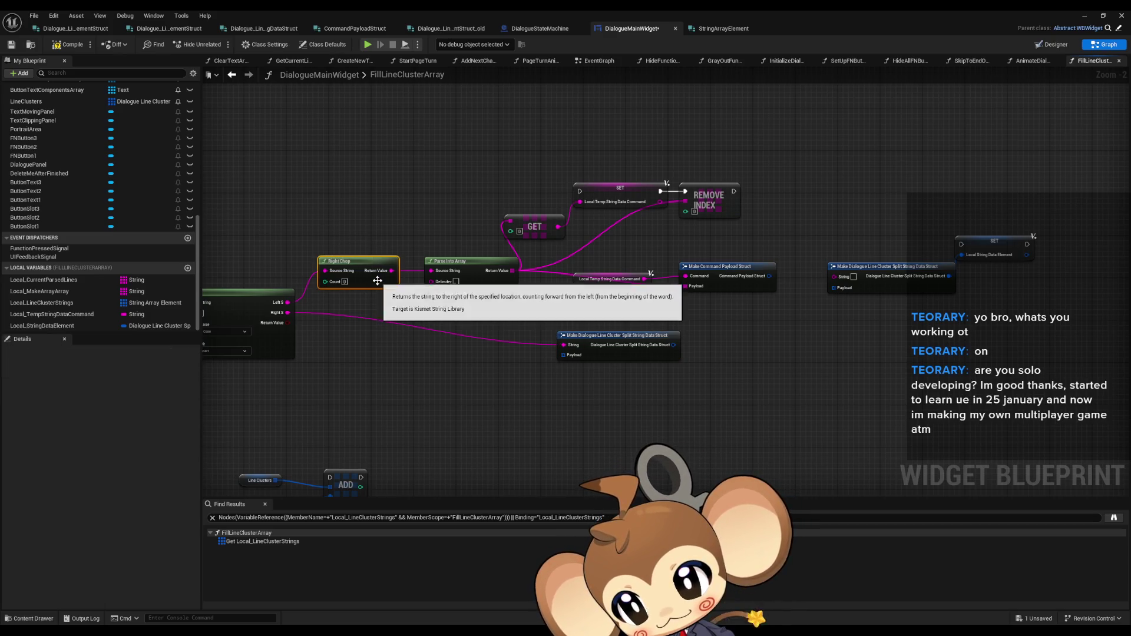
drag(458, 234, 481, 301)
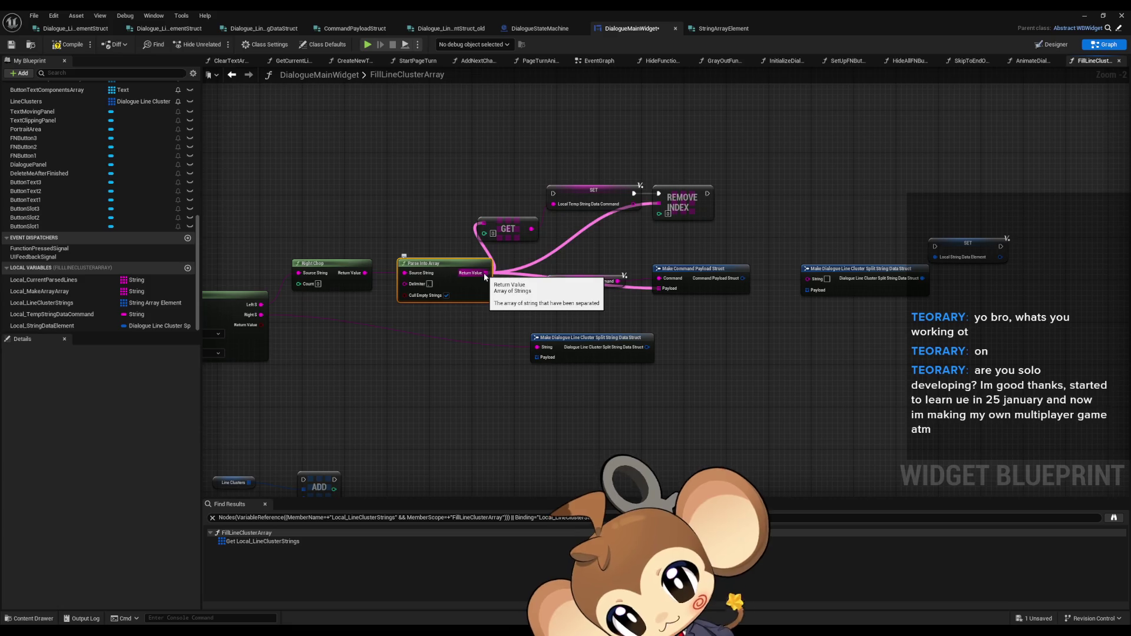
drag(543, 170, 706, 238)
drag(581, 195, 634, 181)
click(581, 252)
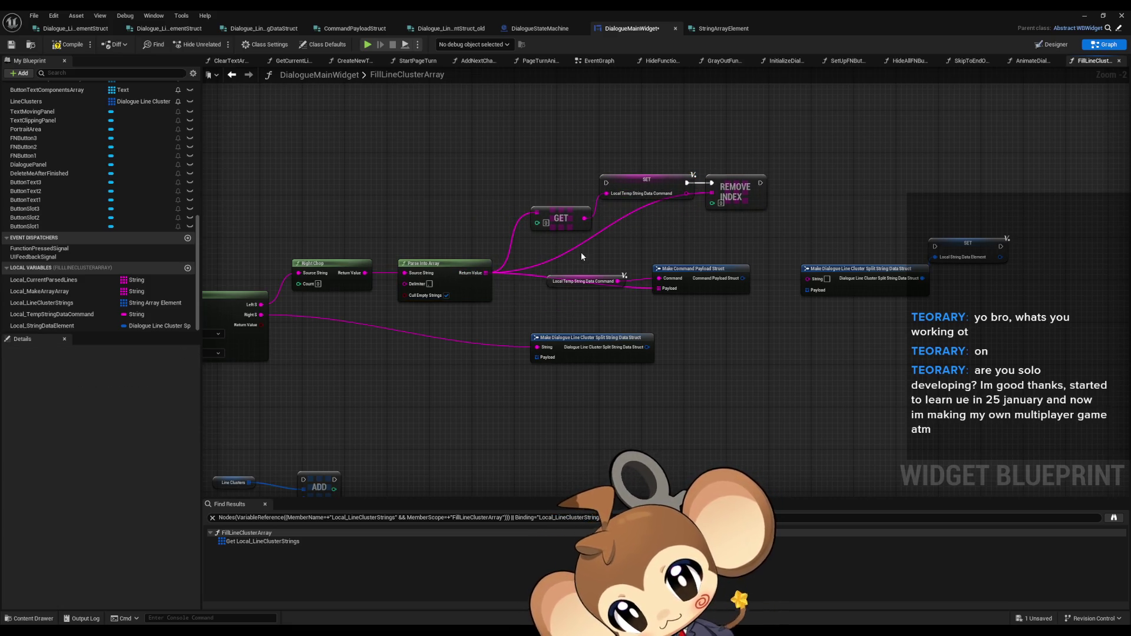
scroll(581, 252, up, 2)
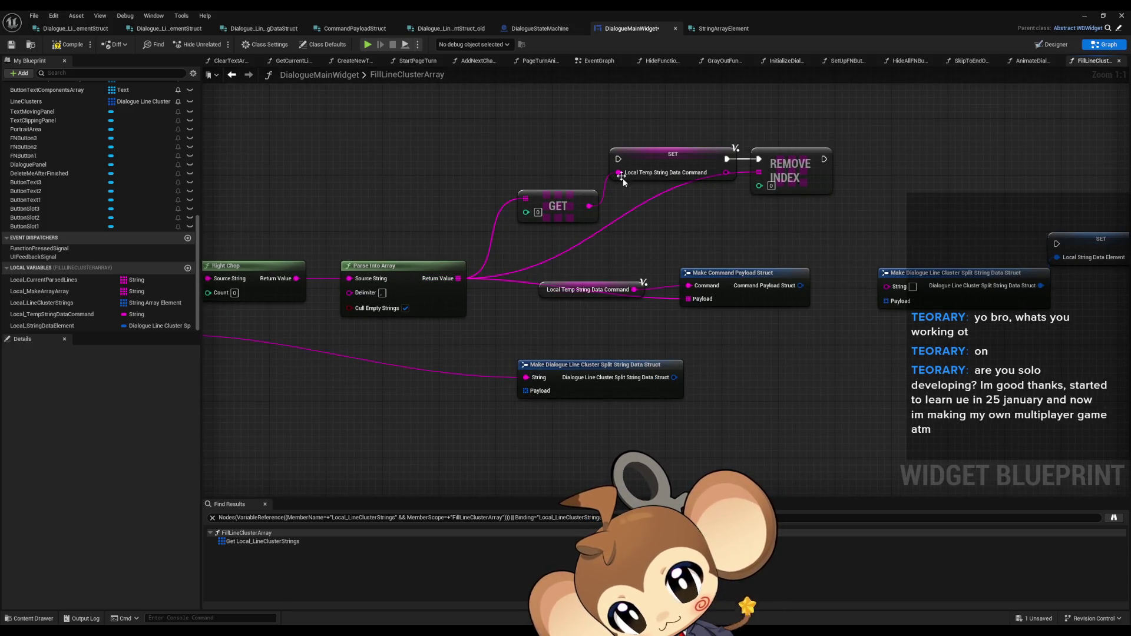
mouse_move(542, 130)
mouse_down()
mouse_move(731, 253)
mouse_move(742, 301)
mouse_move(705, 91)
mouse_up()
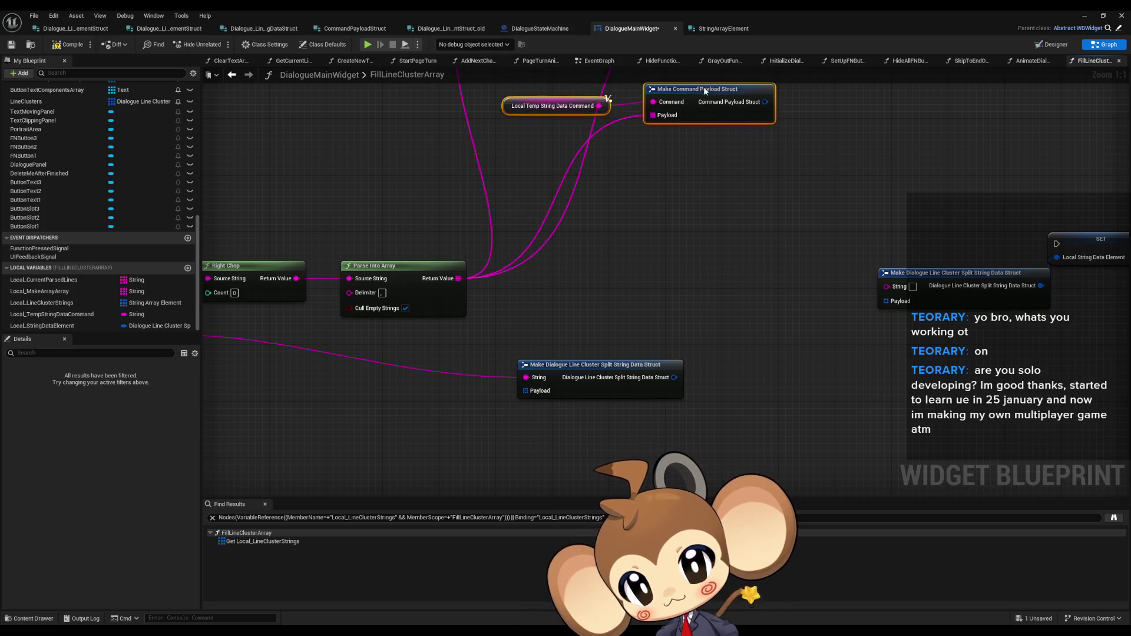
Step: Add a For Each Loop over the parsed array
mouse_move(458, 279)
mouse_down()
mouse_move(556, 270)
mouse_move(580, 229)
mouse_up()
text(for each)
key(Return)
click(726, 211)
drag(726, 210, 724, 374)
scroll(724, 374, down, 1)
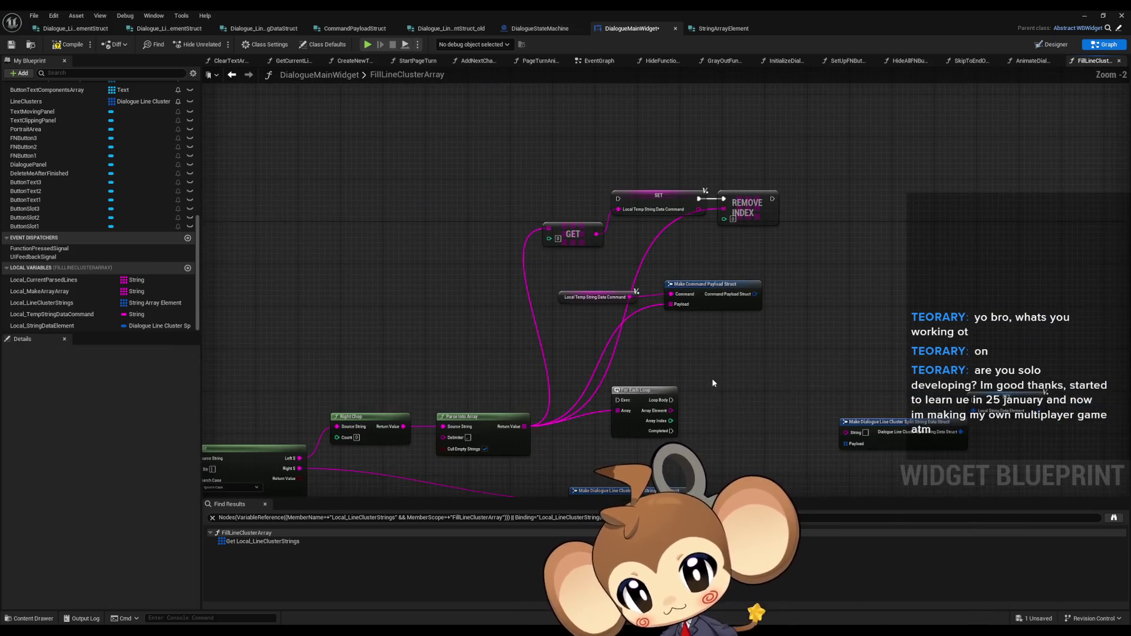
scroll(698, 285, down, 1)
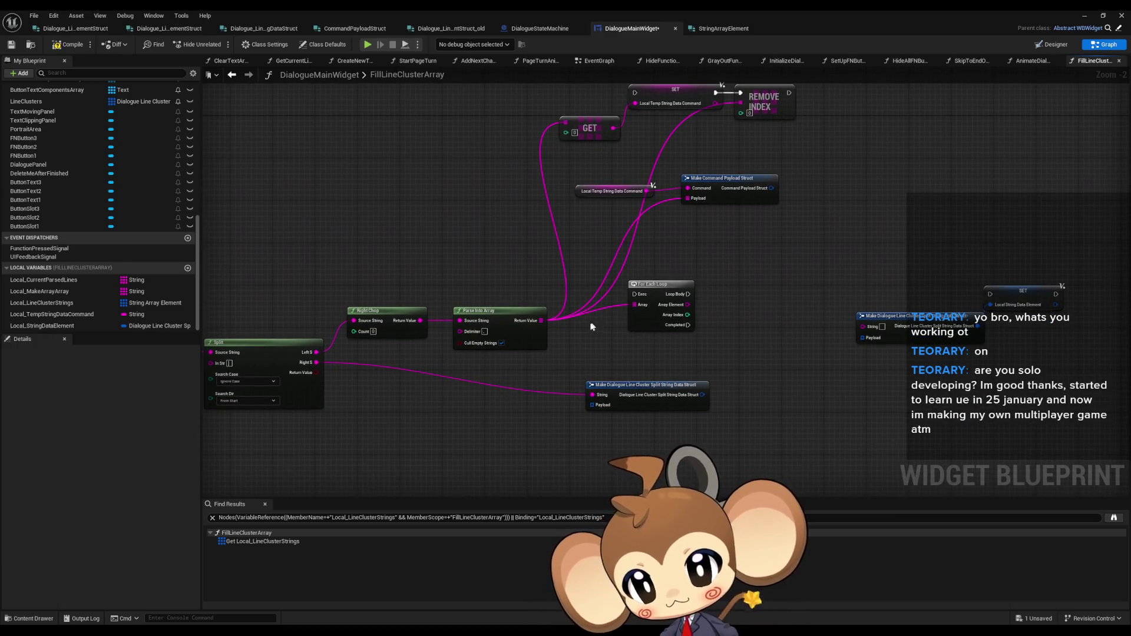
scroll(547, 340, up, 2)
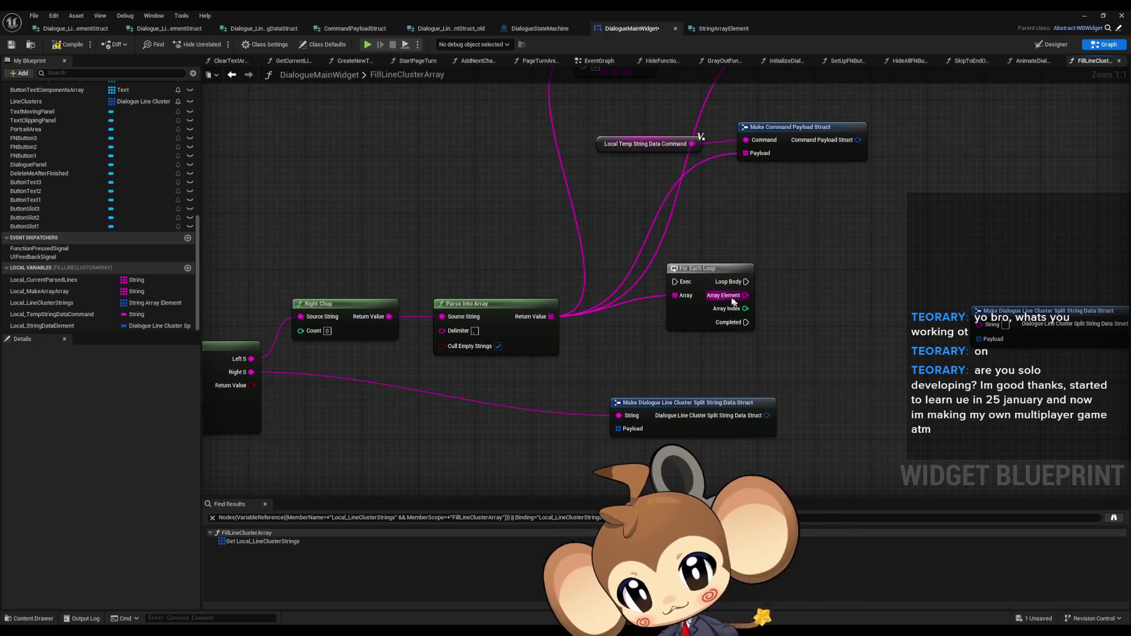
mouse_move(661, 283)
mouse_down()
mouse_move(644, 308)
mouse_move(666, 271)
mouse_up()
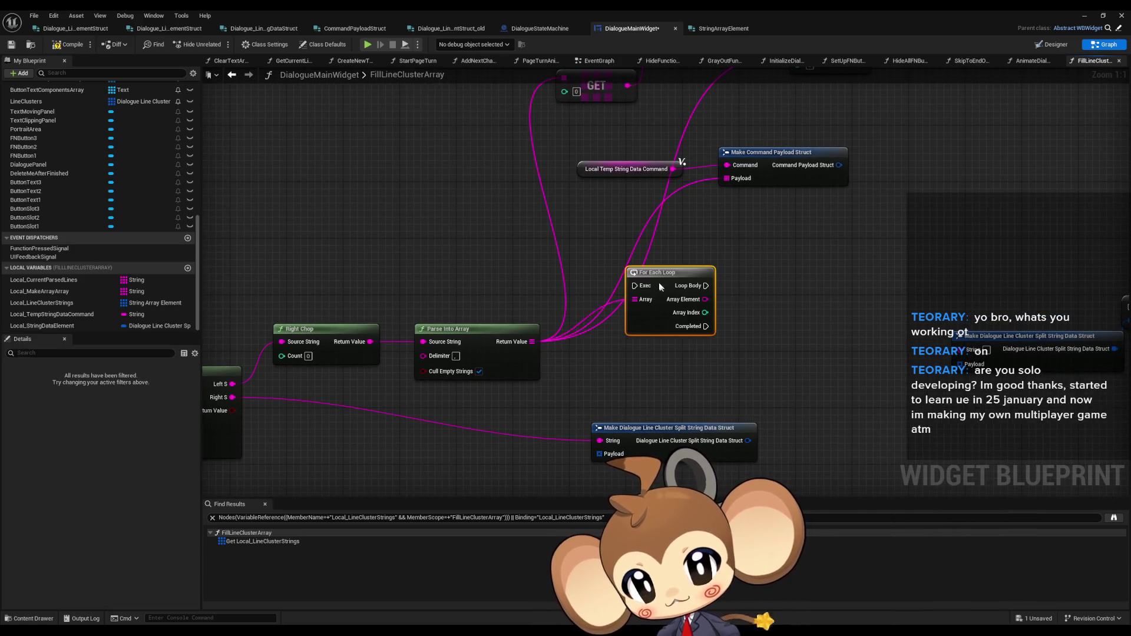
scroll(685, 309, down, 1)
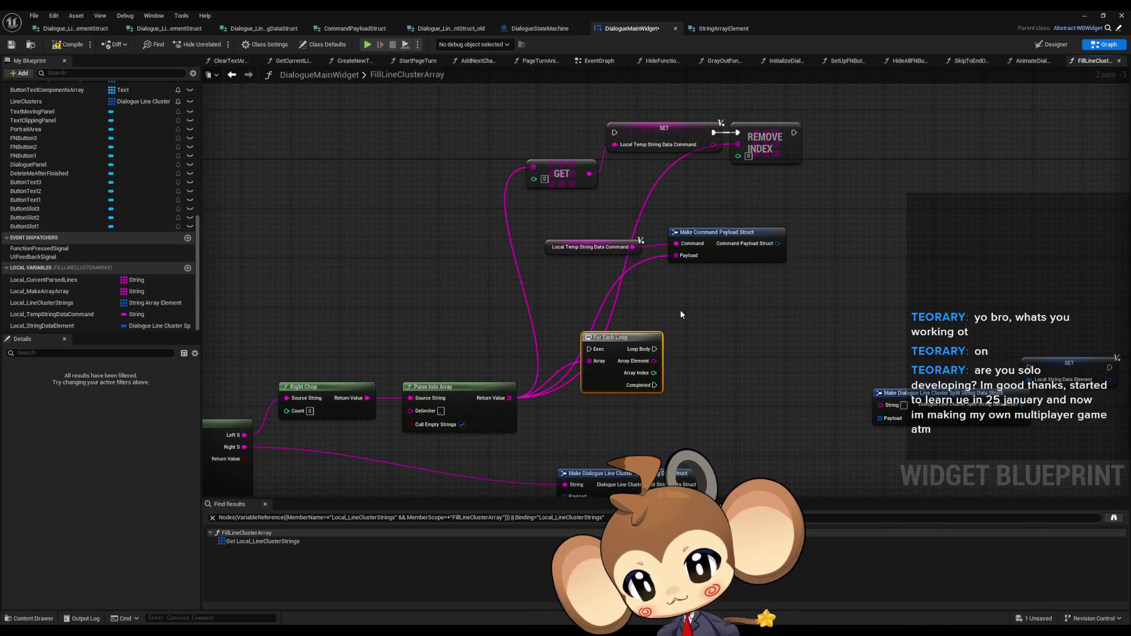
Step: Parse each array element into an array on ':' and feed it into the GET node
drag(654, 361, 727, 363)
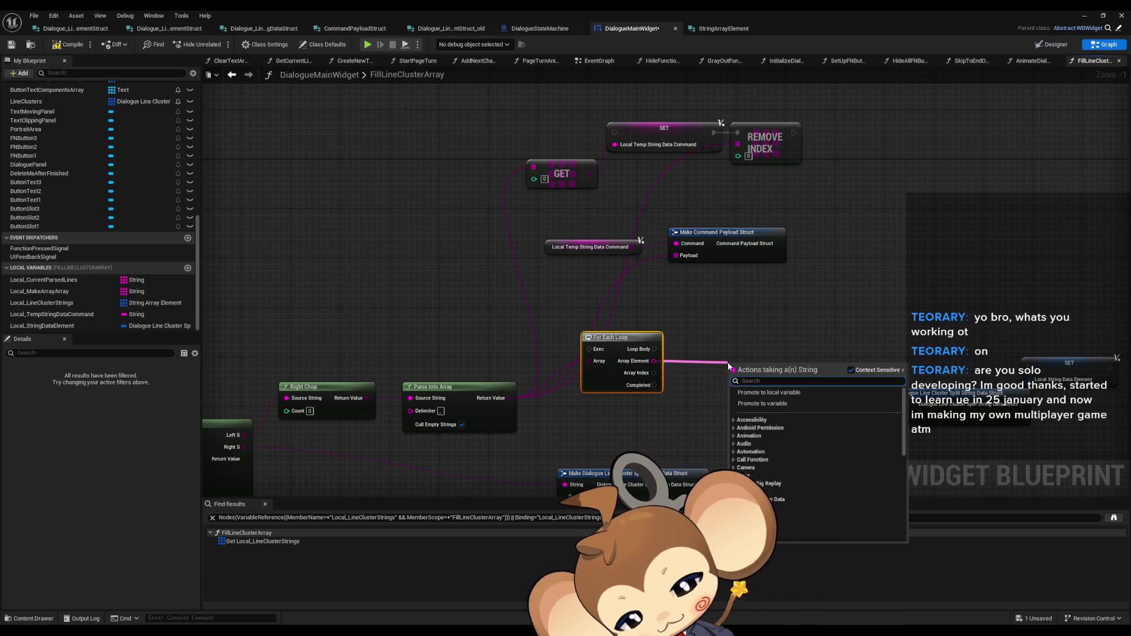
text(parse)
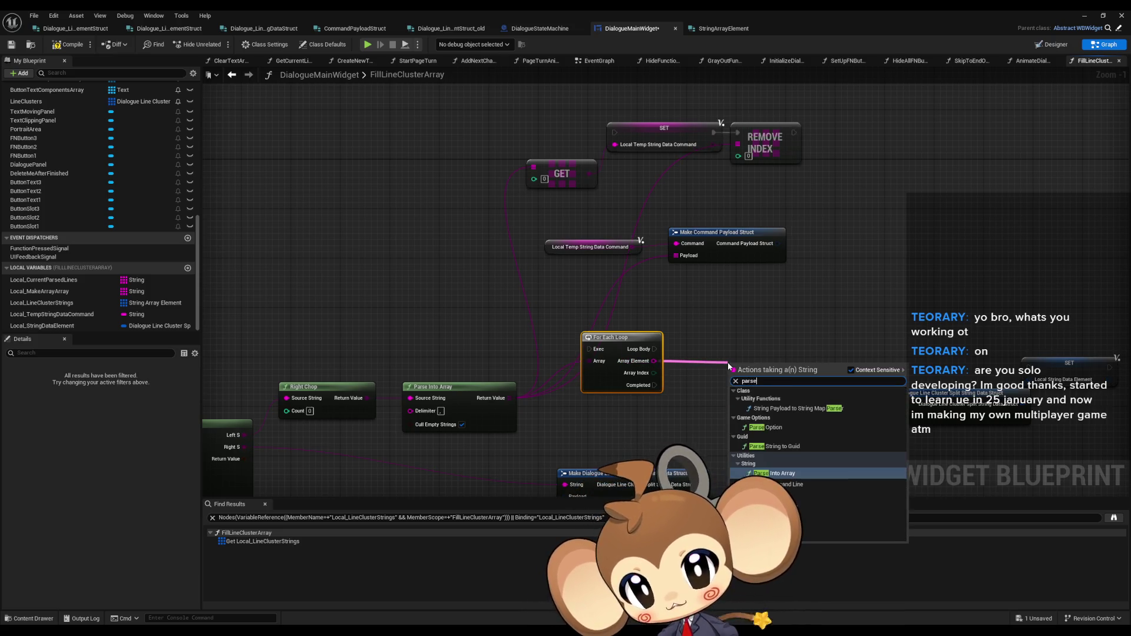
key(Return)
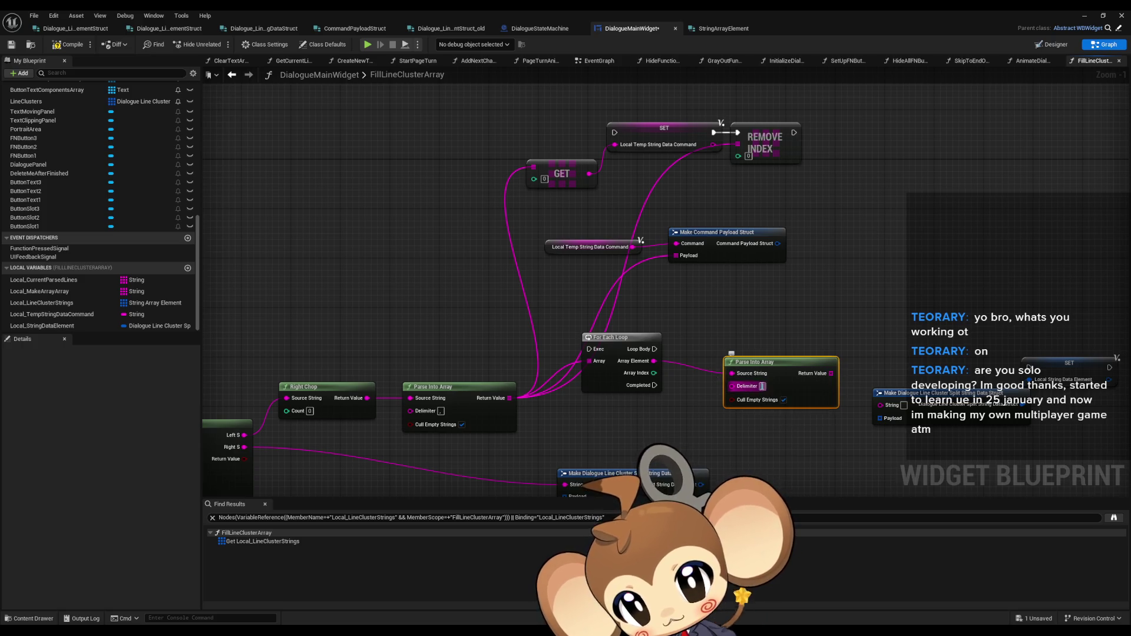
text(:)
drag(786, 369, 721, 345)
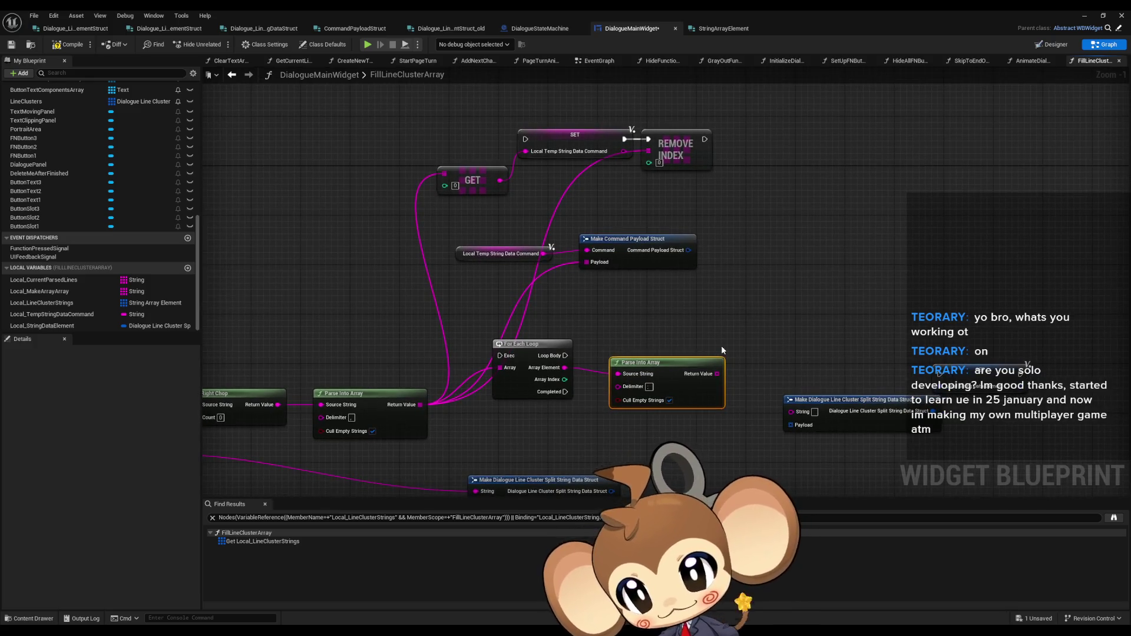
mouse_move(717, 373)
mouse_down()
mouse_move(417, 171)
mouse_move(444, 174)
mouse_up()
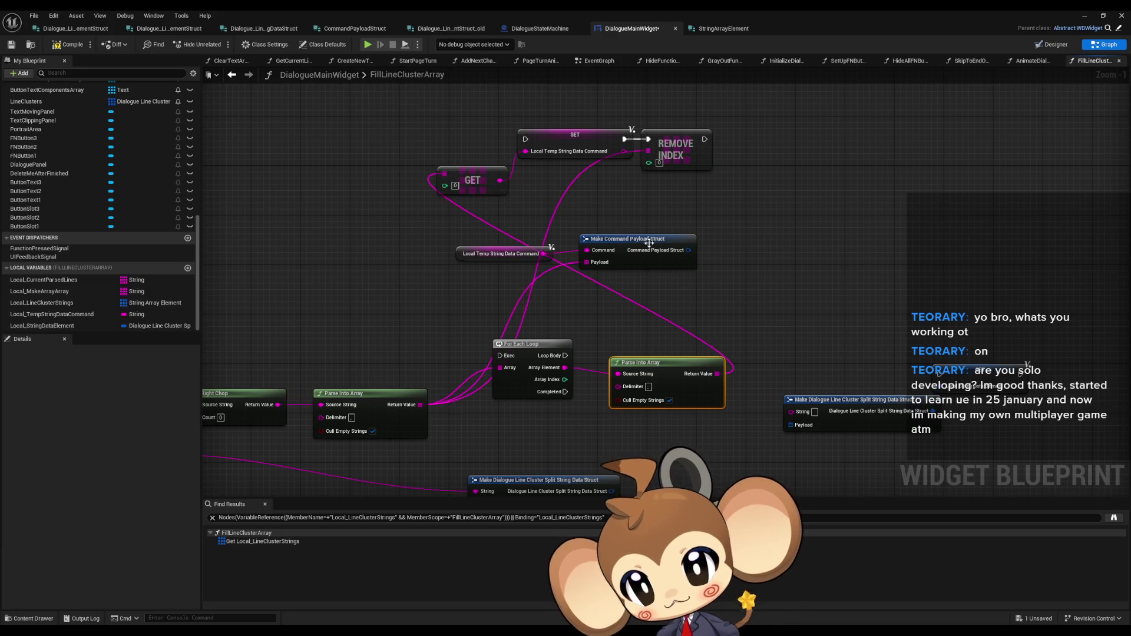
click(462, 152)
Step: Reposition the command nodes and wire the loop body into the SET Local Temp String Data Command node
mouse_move(442, 120)
mouse_down()
mouse_move(1068, 263)
mouse_move(959, 277)
mouse_up()
ctrl+click(471, 181)
drag(606, 235, 461, 221)
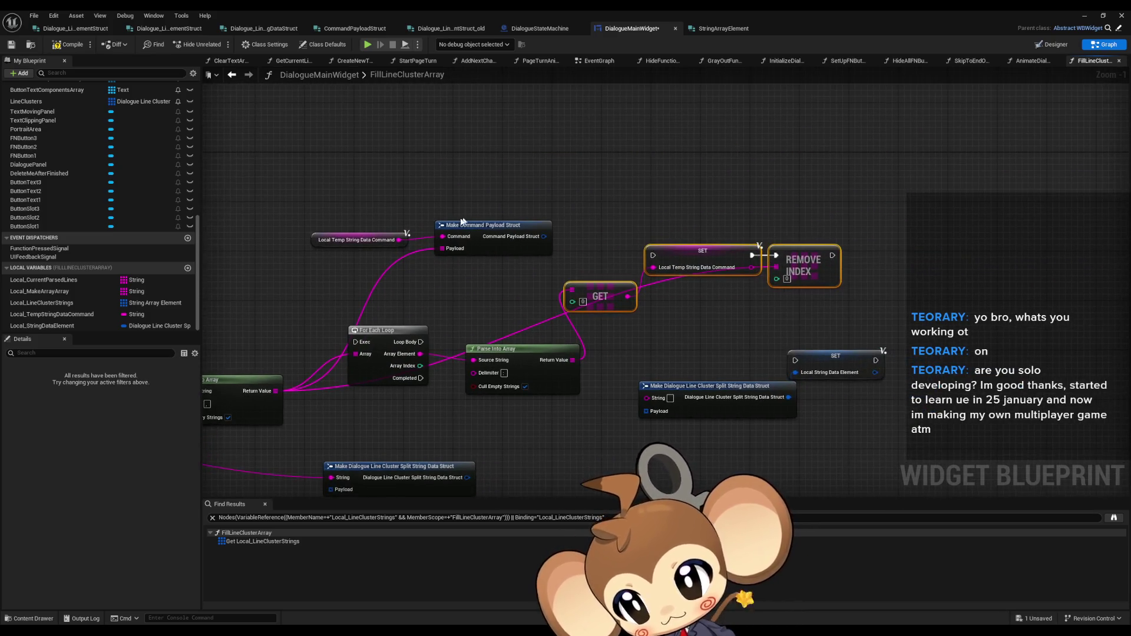
drag(347, 194, 555, 255)
mouse_move(483, 239)
mouse_down()
mouse_move(707, 316)
mouse_move(779, 320)
mouse_up()
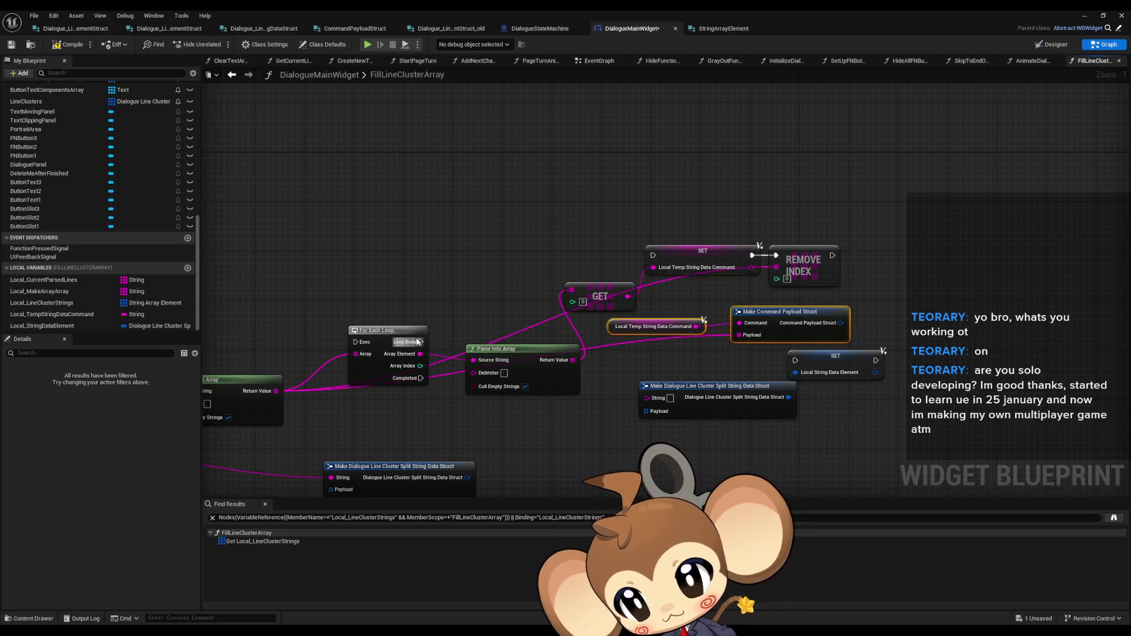
drag(421, 343, 653, 255)
drag(825, 364, 790, 358)
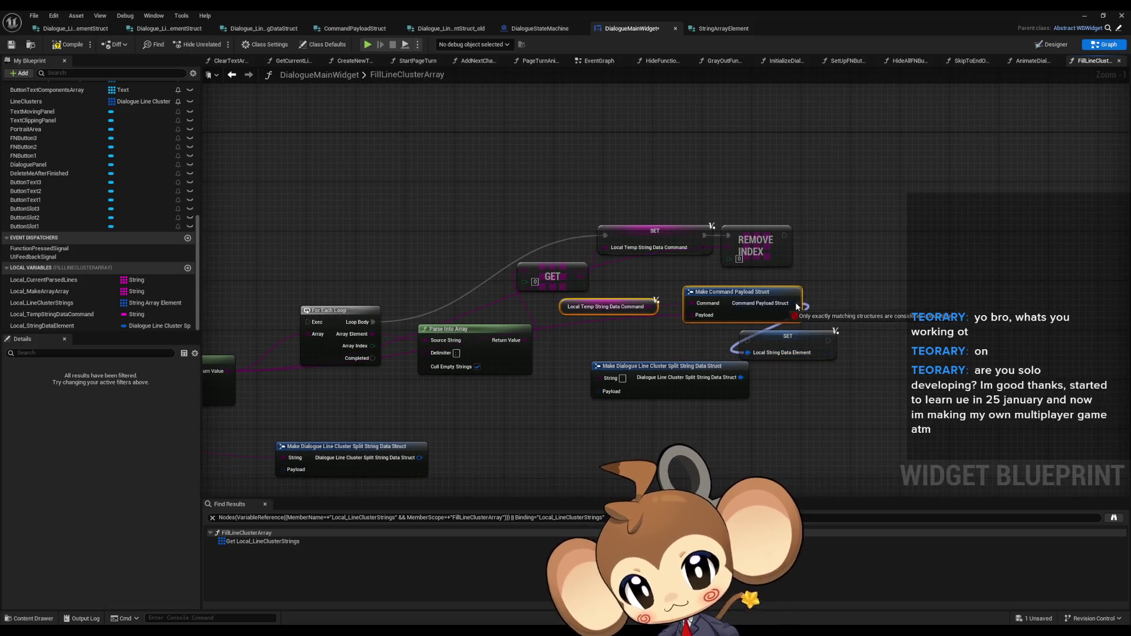
Step: Tidy the SET Local String Data Element, split-string and Command Payload struct nodes; add a local variable
click(804, 340)
drag(804, 340, 878, 349)
mouse_move(657, 366)
mouse_down()
mouse_move(810, 355)
mouse_move(833, 307)
mouse_move(884, 291)
mouse_up()
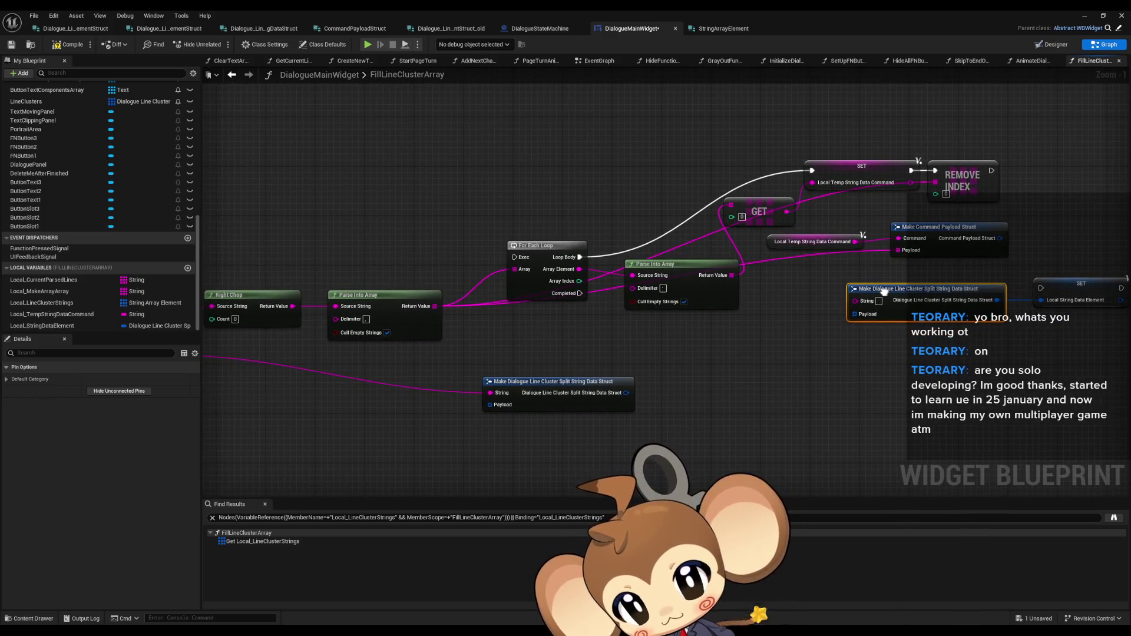
drag(884, 291, 717, 299)
shift+click(909, 297)
mouse_move(909, 297)
mouse_down()
mouse_move(959, 354)
mouse_move(960, 372)
mouse_up()
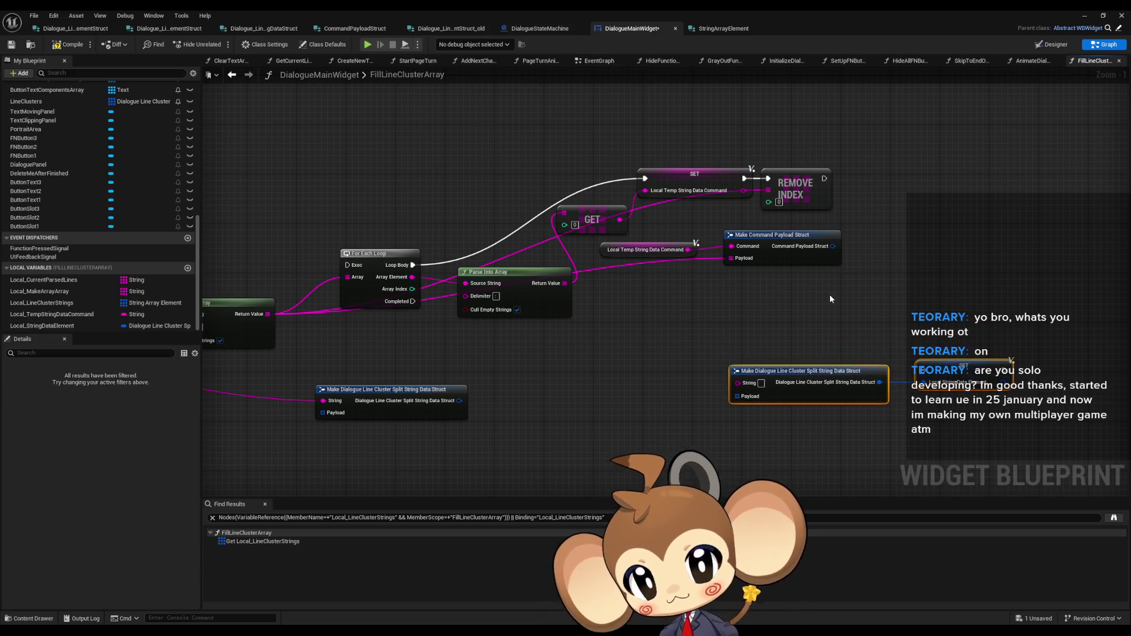
click(829, 294)
drag(830, 230, 836, 261)
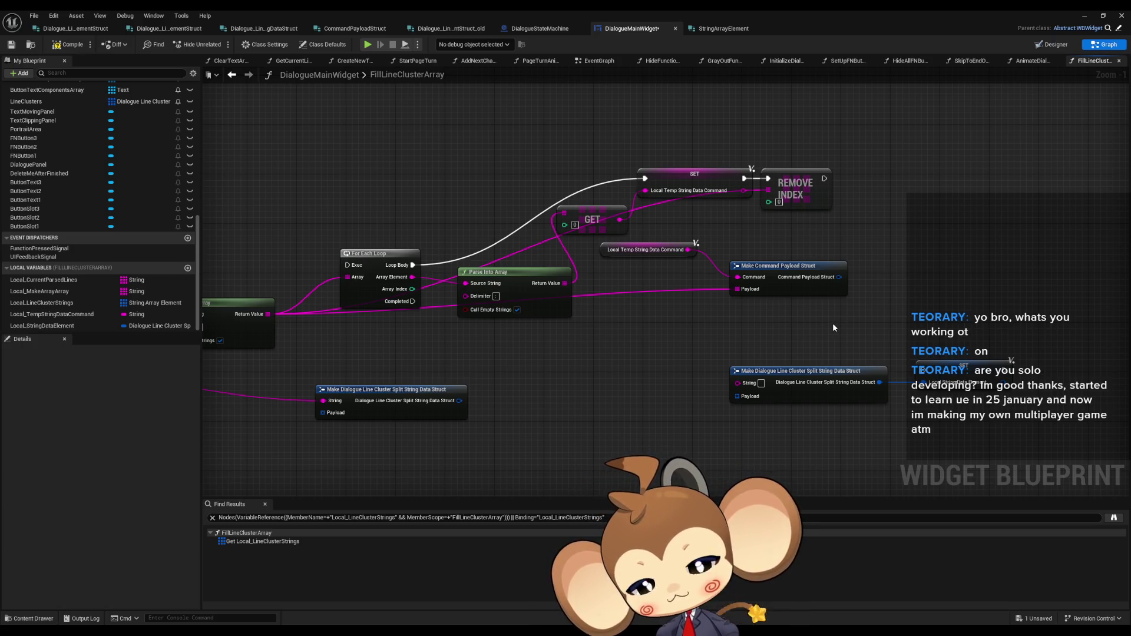
click(188, 268)
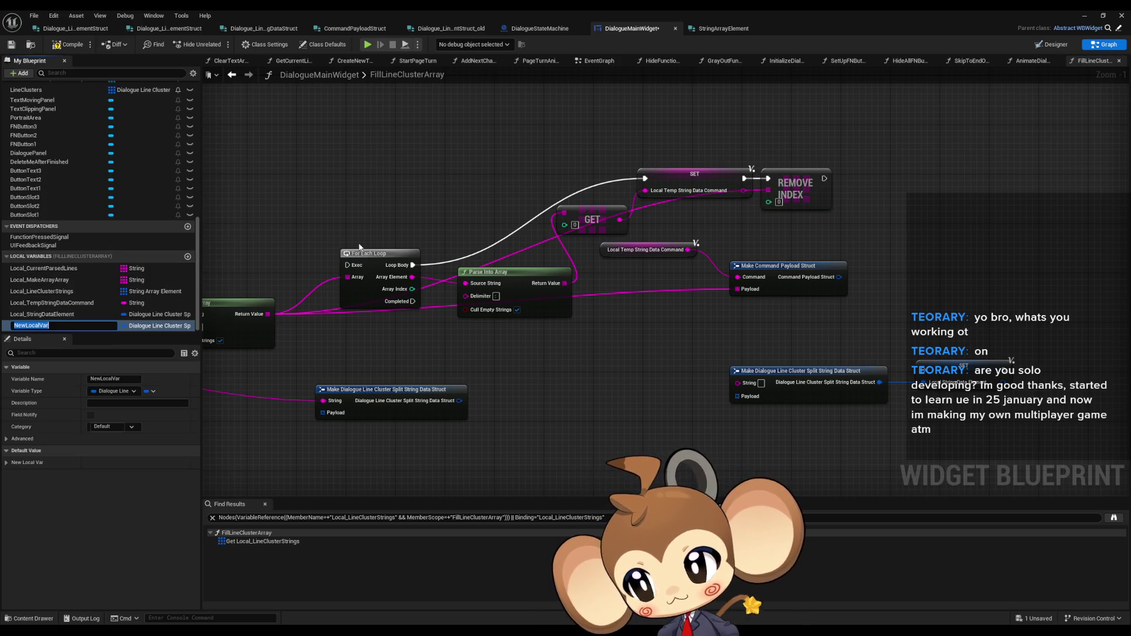
Step: Name the variable Local_CommandsData, type Command Payload Struct, and SET it from the payload struct
text(L)
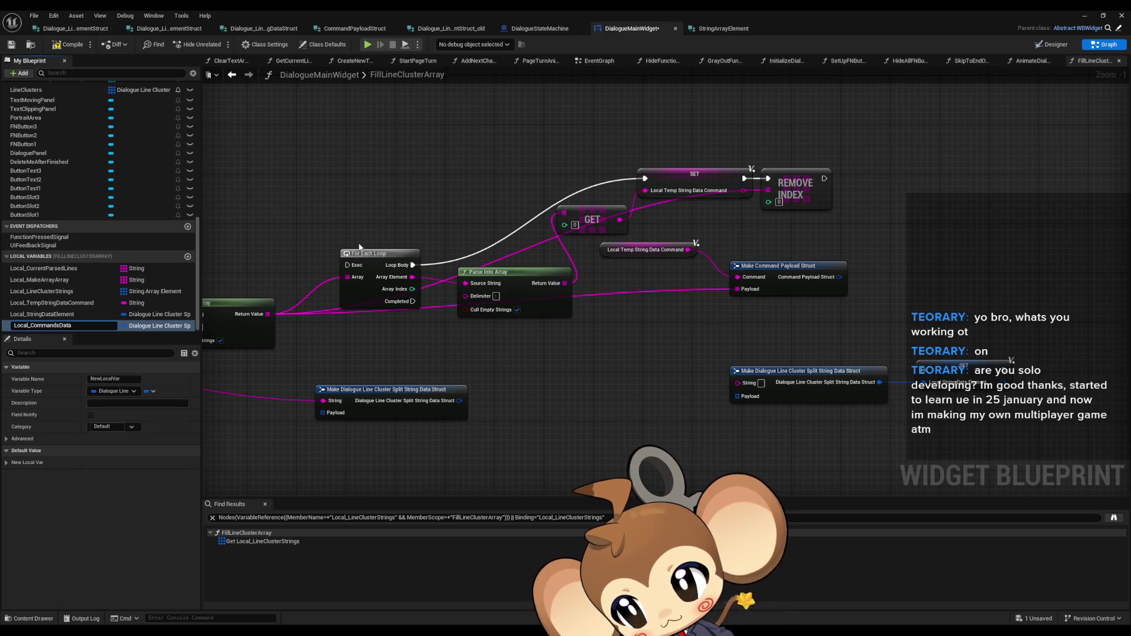
key(Return)
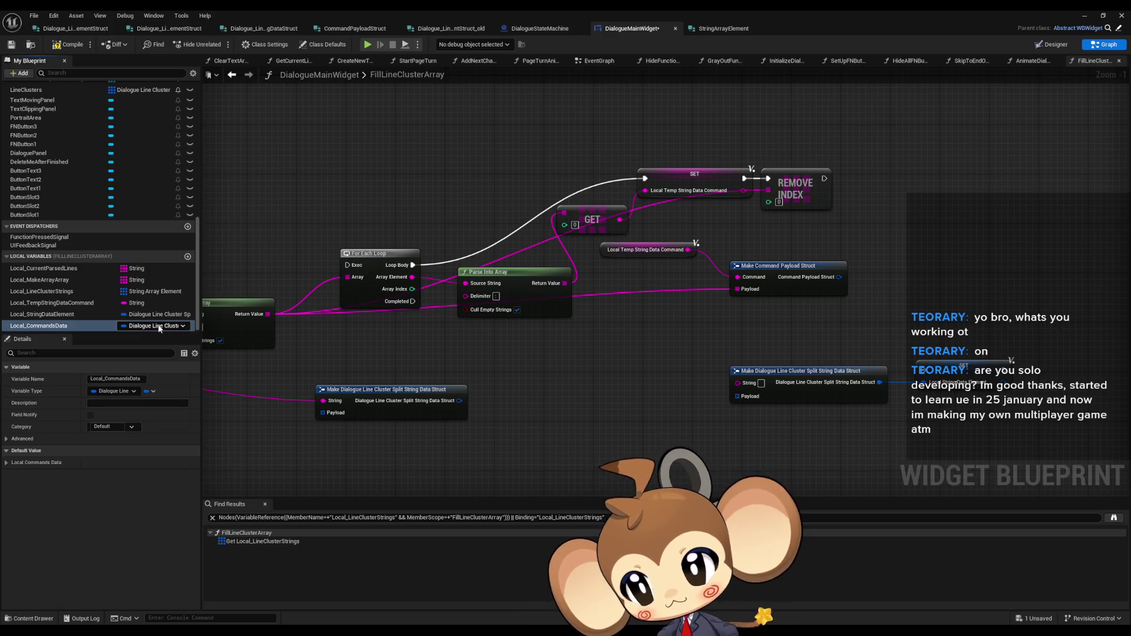
click(158, 326)
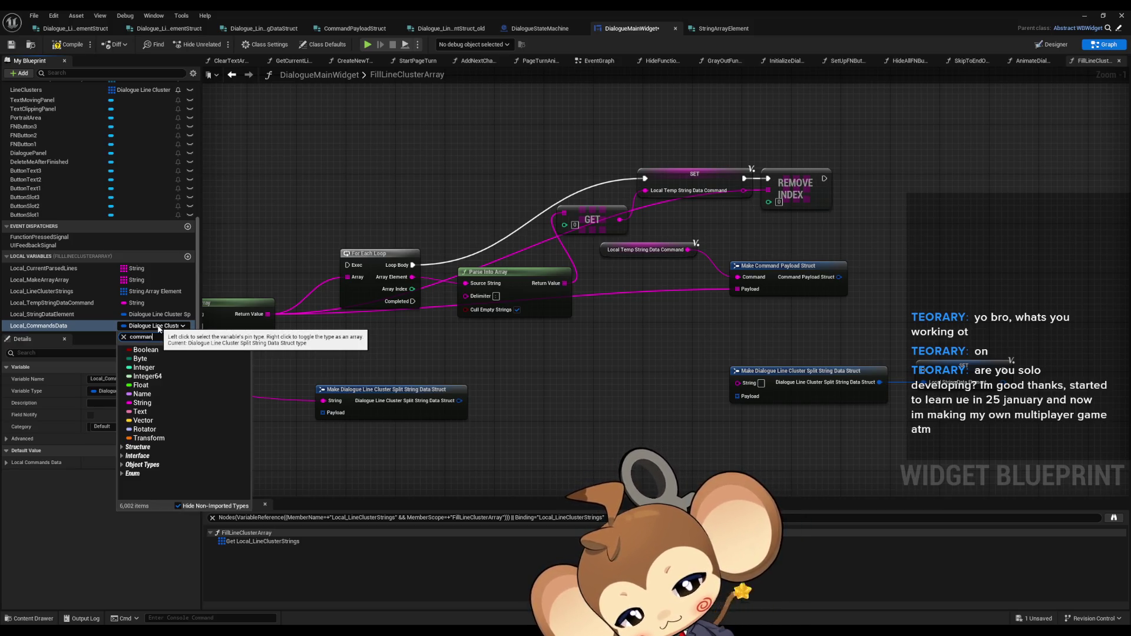
text(d payload)
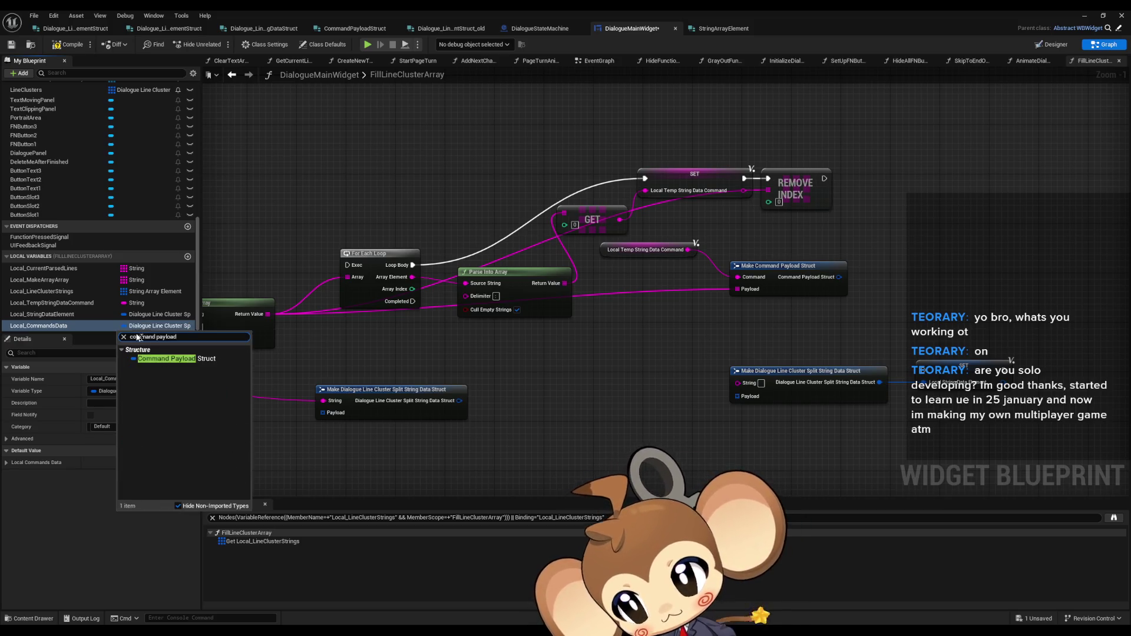
click(154, 360)
mouse_move(37, 326)
mouse_down()
mouse_move(869, 328)
mouse_move(894, 266)
mouse_move(875, 283)
mouse_move(899, 284)
mouse_up()
click(928, 289)
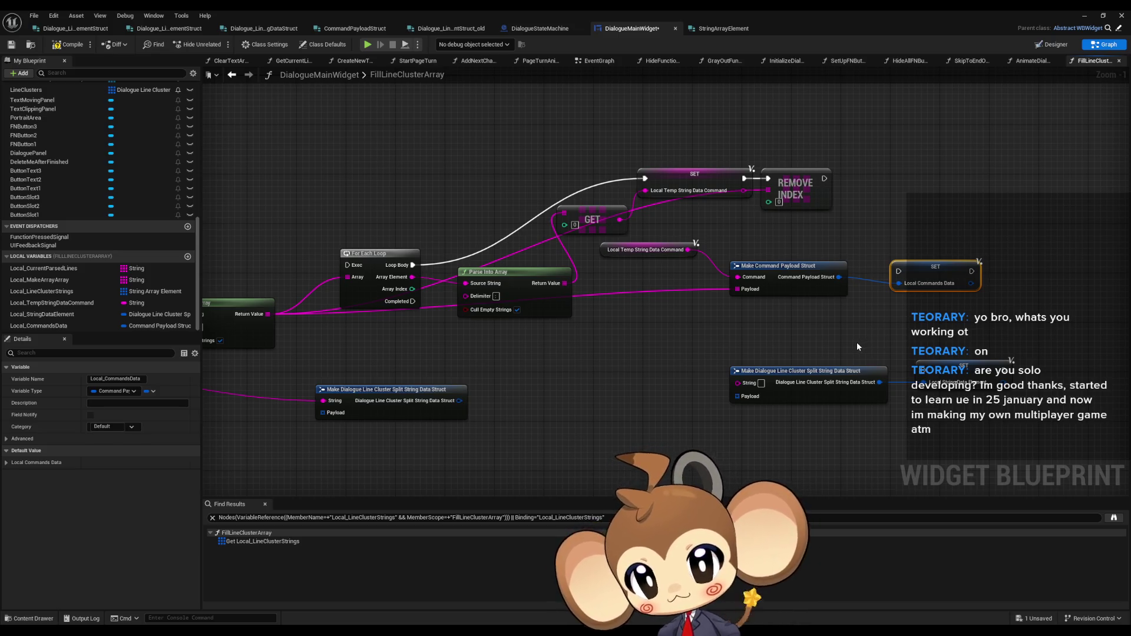
mouse_move(925, 273)
mouse_down()
mouse_move(920, 219)
mouse_move(931, 223)
mouse_up()
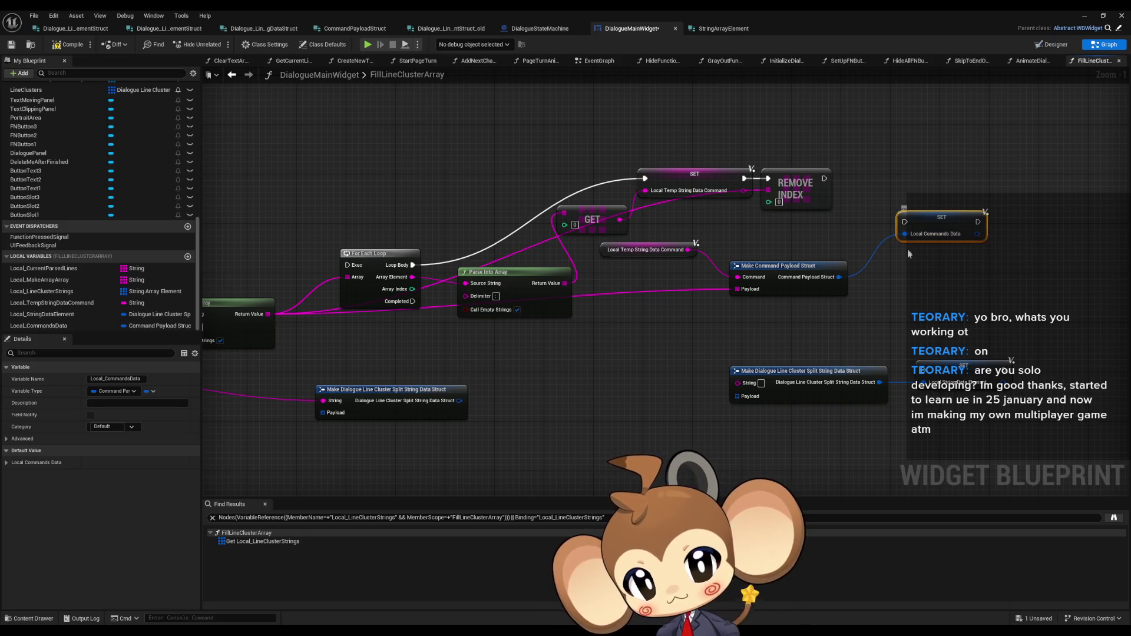
Step: Switch Local_CommandsData's container type to Array
click(124, 325)
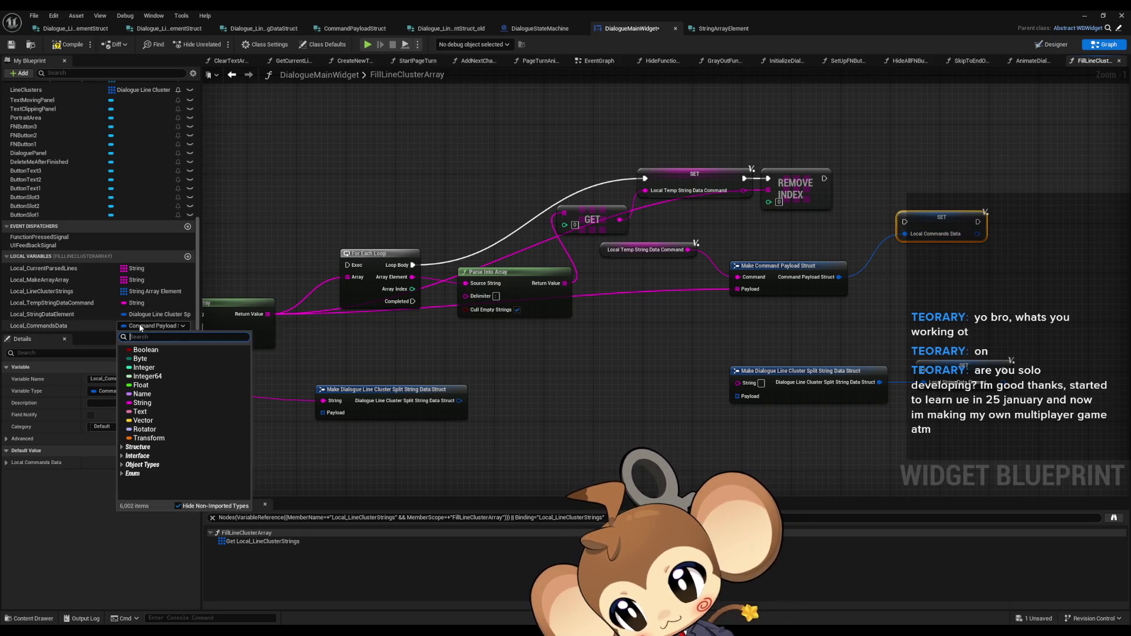
click(122, 327)
click(106, 326)
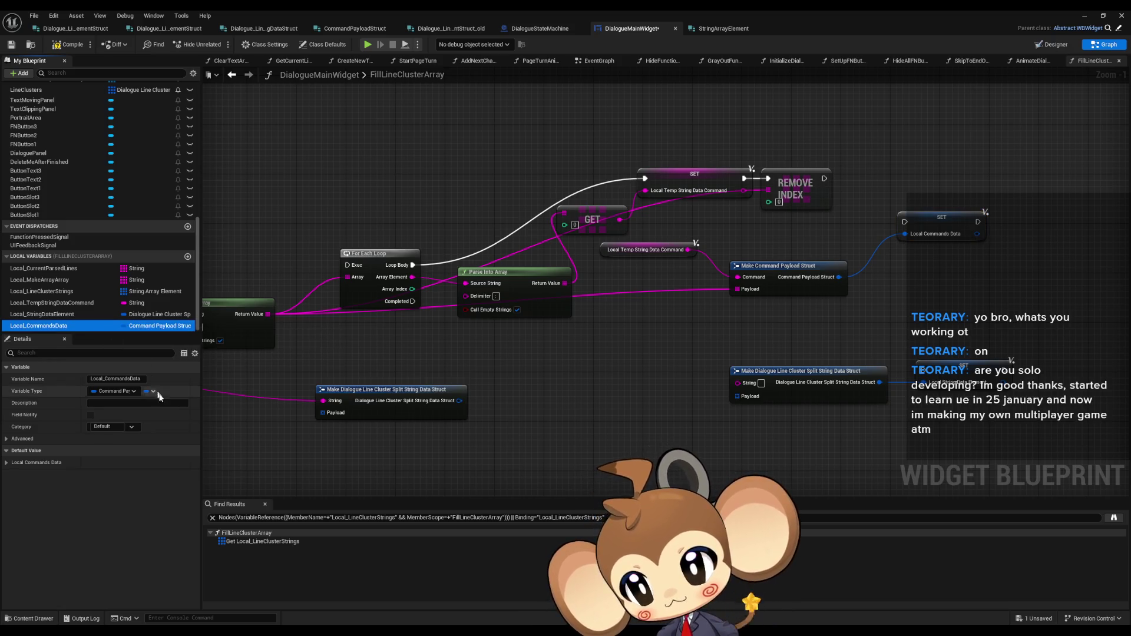
click(149, 391)
click(144, 418)
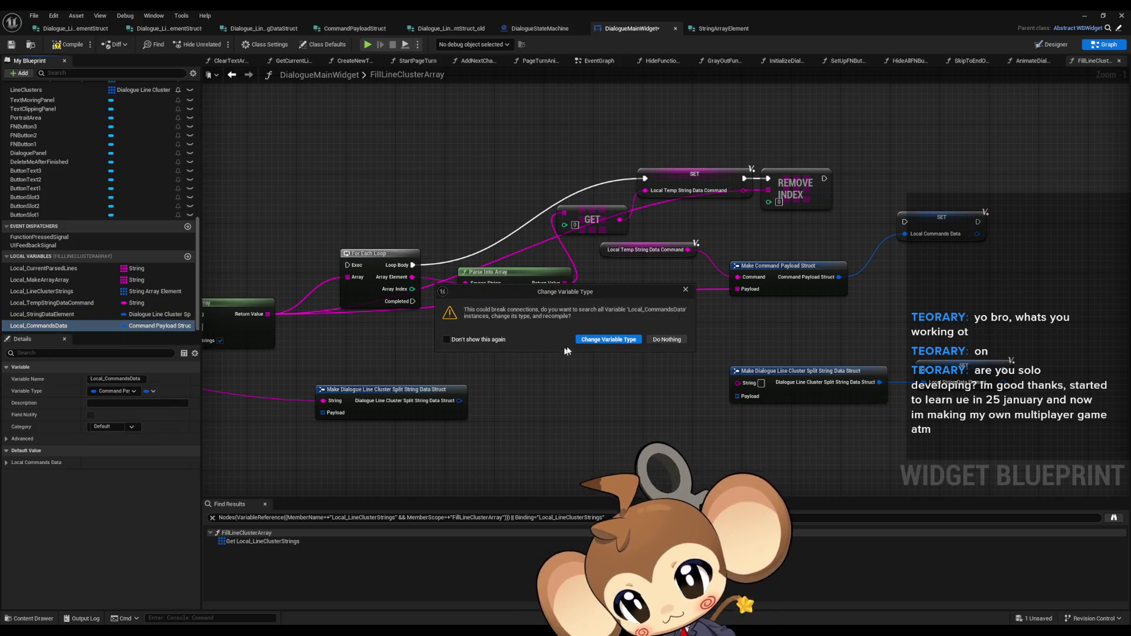
Step: Confirm the array type change and delete an unwanted Make Array node
click(548, 336)
mouse_move(916, 239)
mouse_down()
mouse_move(886, 254)
mouse_move(890, 246)
mouse_up()
text(add)
key(Return)
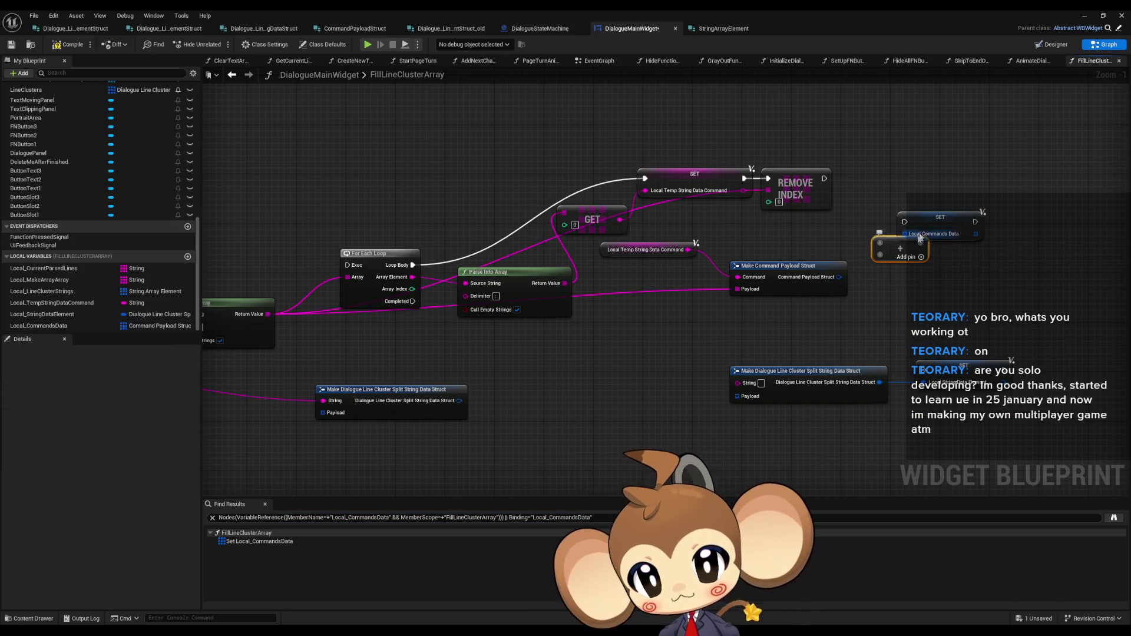
drag(941, 217, 1015, 211)
drag(853, 210, 920, 266)
key(Delete)
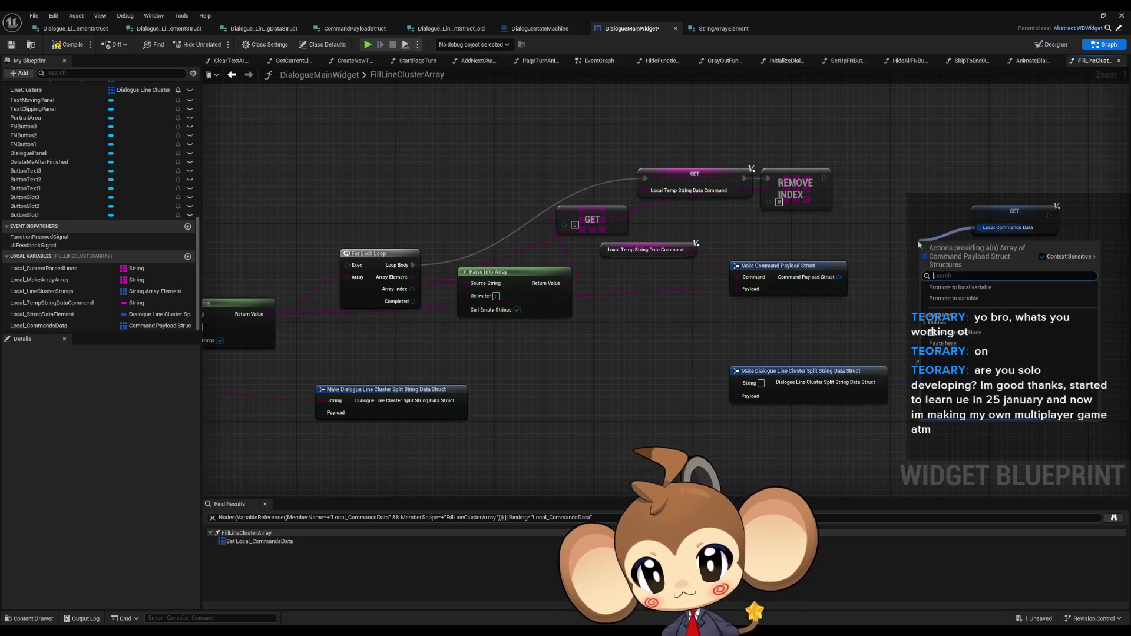
Step: Add a Local Commands Data ADD node executed after REMOVE INDEX
mouse_move(137, 326)
mouse_down()
mouse_move(816, 227)
mouse_move(911, 234)
mouse_up()
click(861, 244)
text(add)
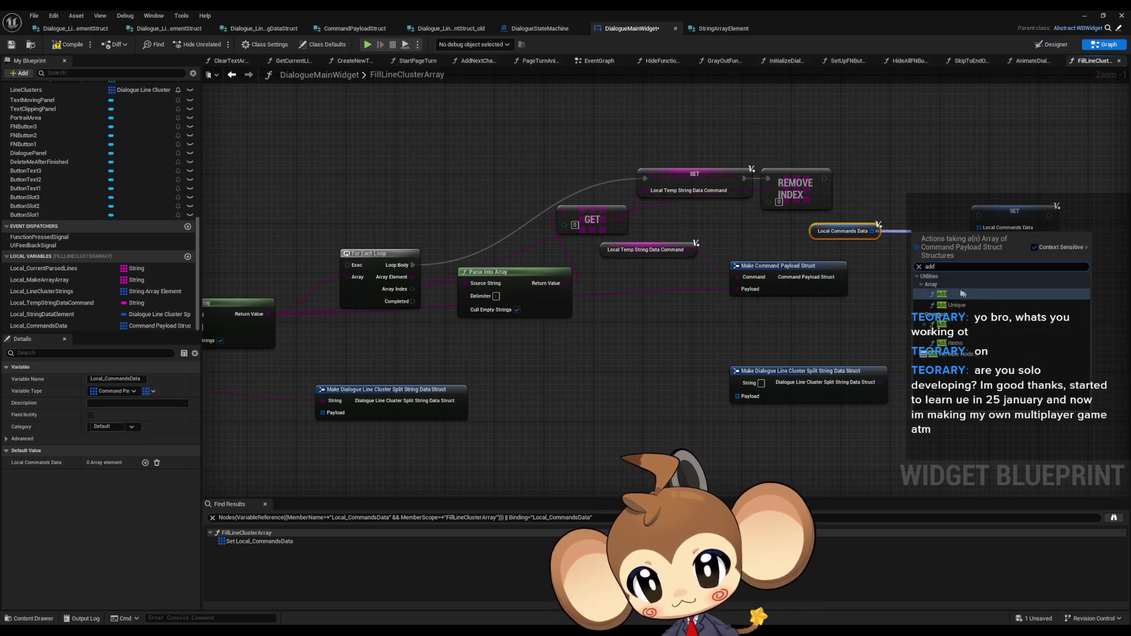
key(Return)
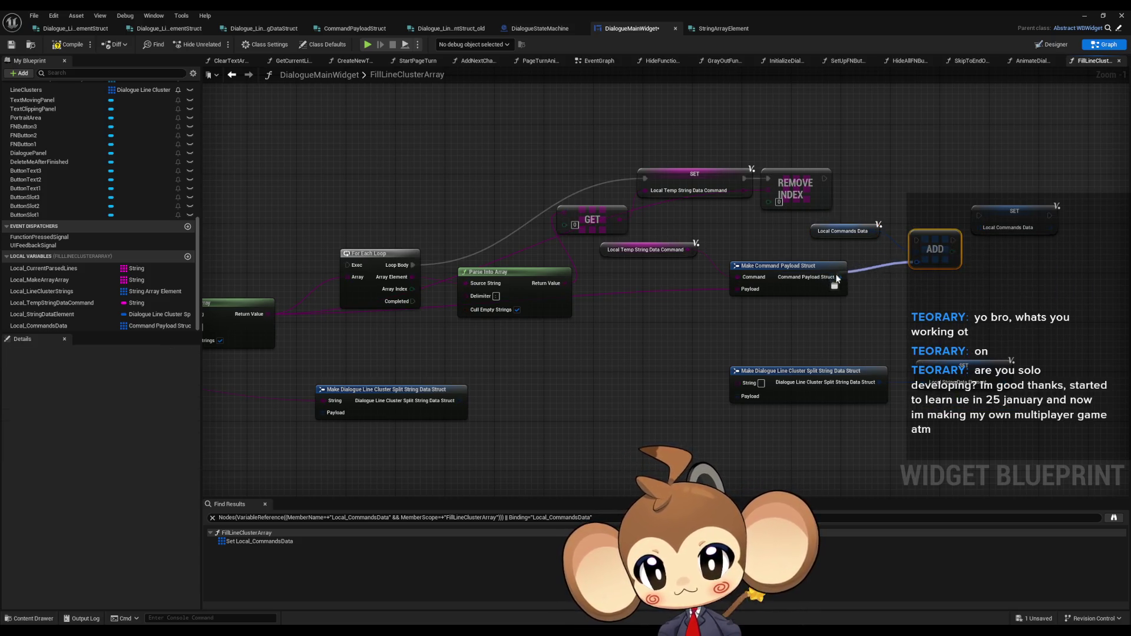
drag(825, 179, 917, 240)
click(842, 231)
Step: Clear the Local Commands Data array before the For Each Loop starts
drag(691, 247, 859, 251)
key(ctrl+c)
key(ctrl+v)
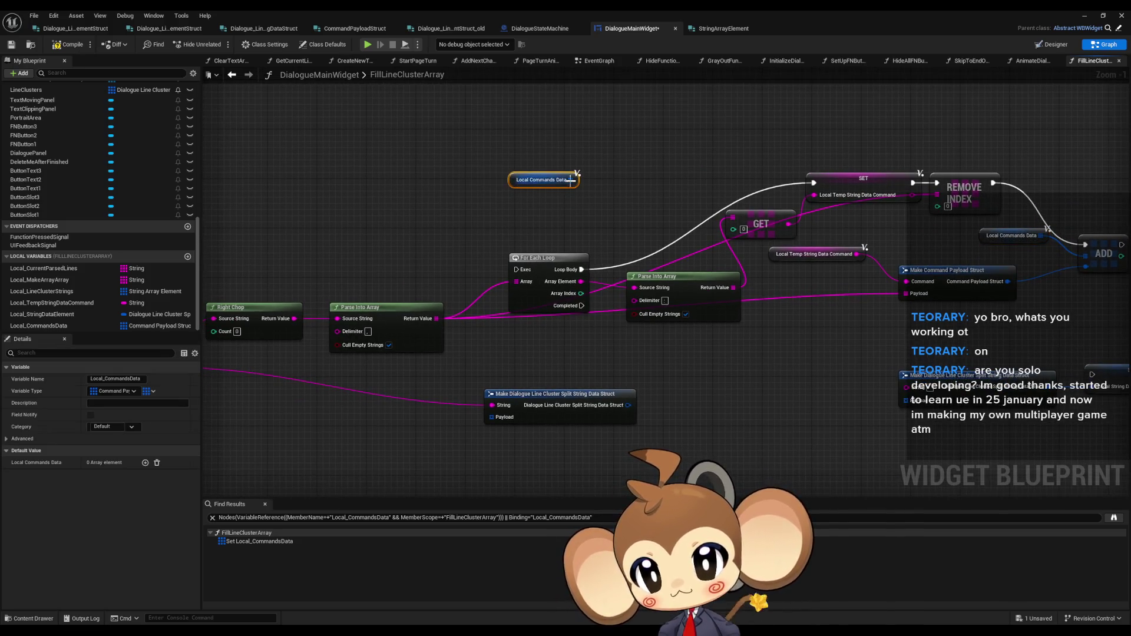
drag(570, 179, 611, 179)
text(cl)
key(Return)
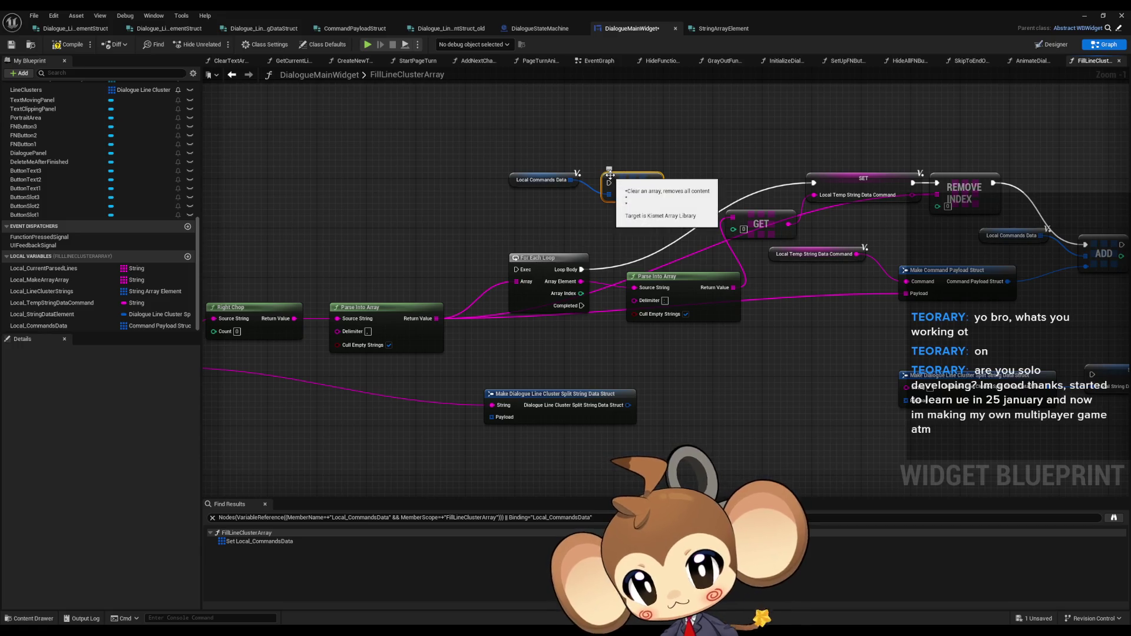
mouse_move(488, 148)
mouse_down()
mouse_move(638, 205)
mouse_move(505, 197)
mouse_move(461, 248)
mouse_move(516, 270)
mouse_up()
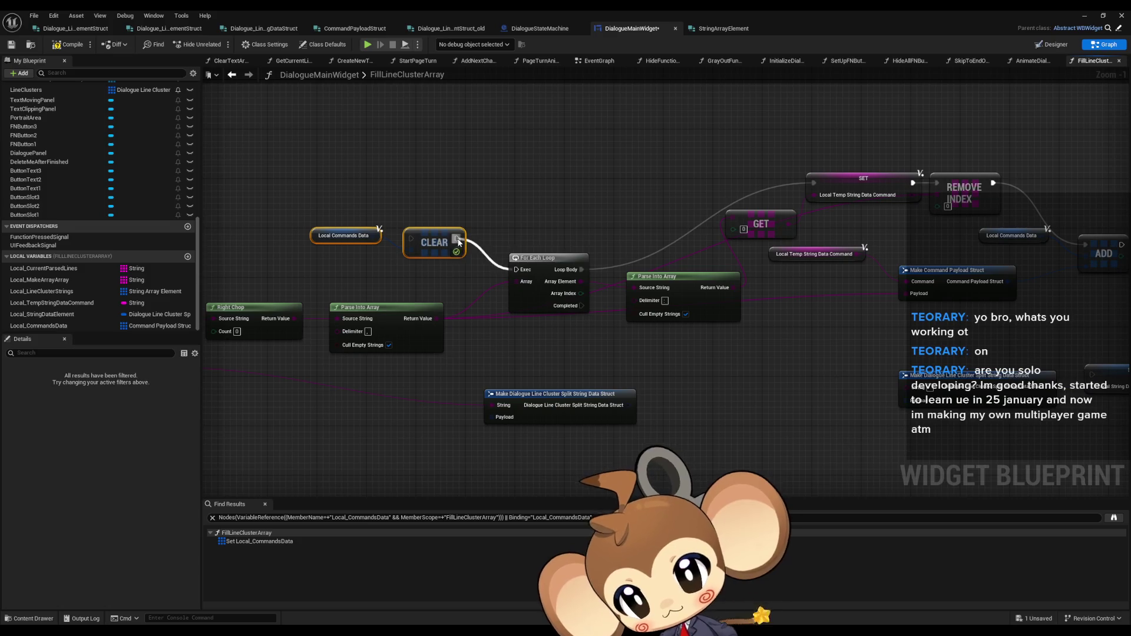
click(653, 183)
drag(653, 183, 500, 175)
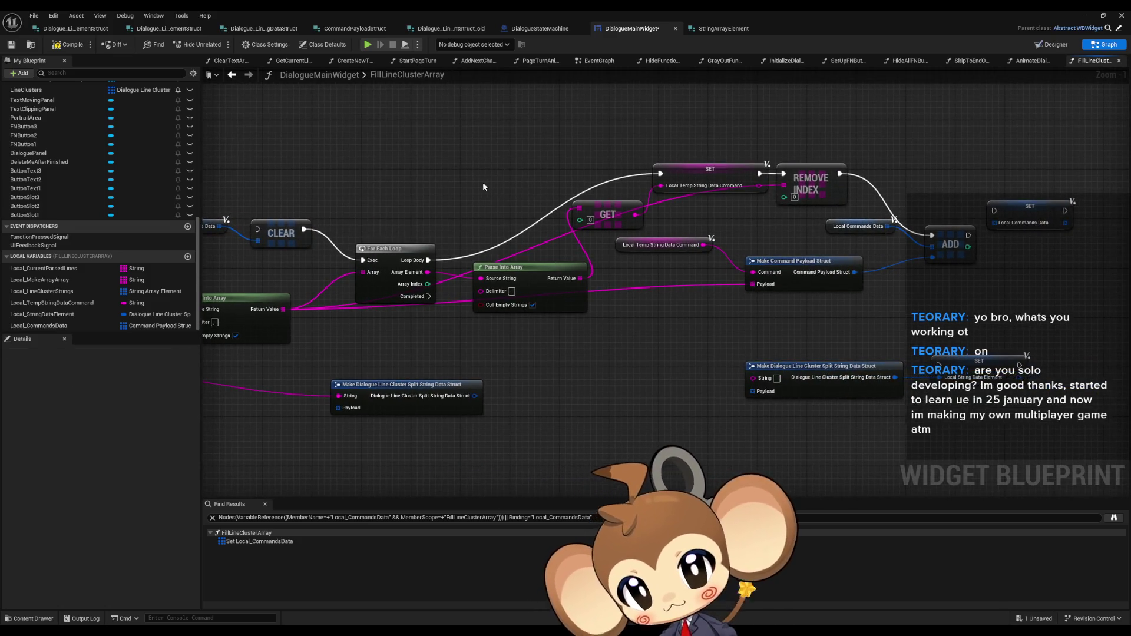
click(728, 172)
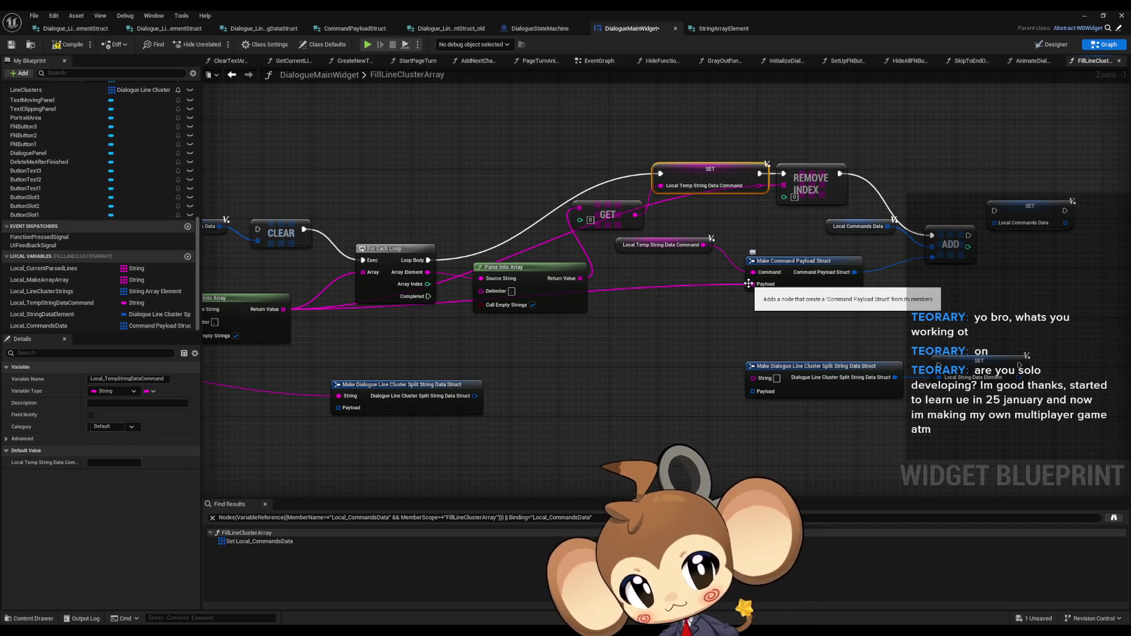
drag(749, 283, 773, 265)
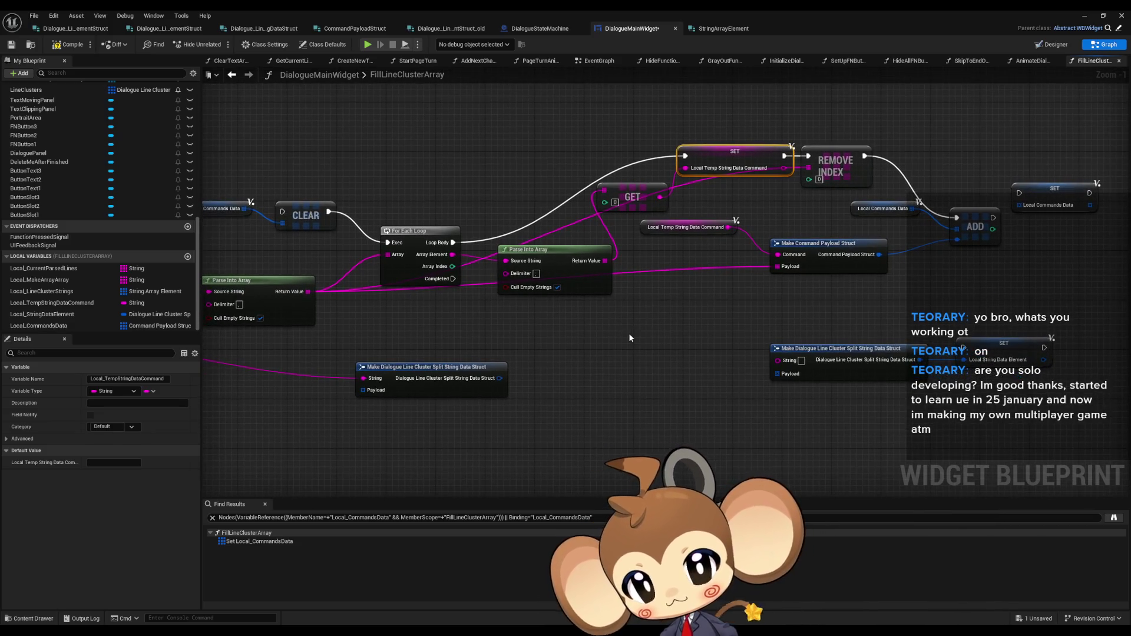
drag(598, 339, 663, 342)
mouse_move(594, 344)
mouse_down()
mouse_move(734, 348)
mouse_move(504, 334)
mouse_move(839, 325)
mouse_move(620, 293)
mouse_up()
click(644, 386)
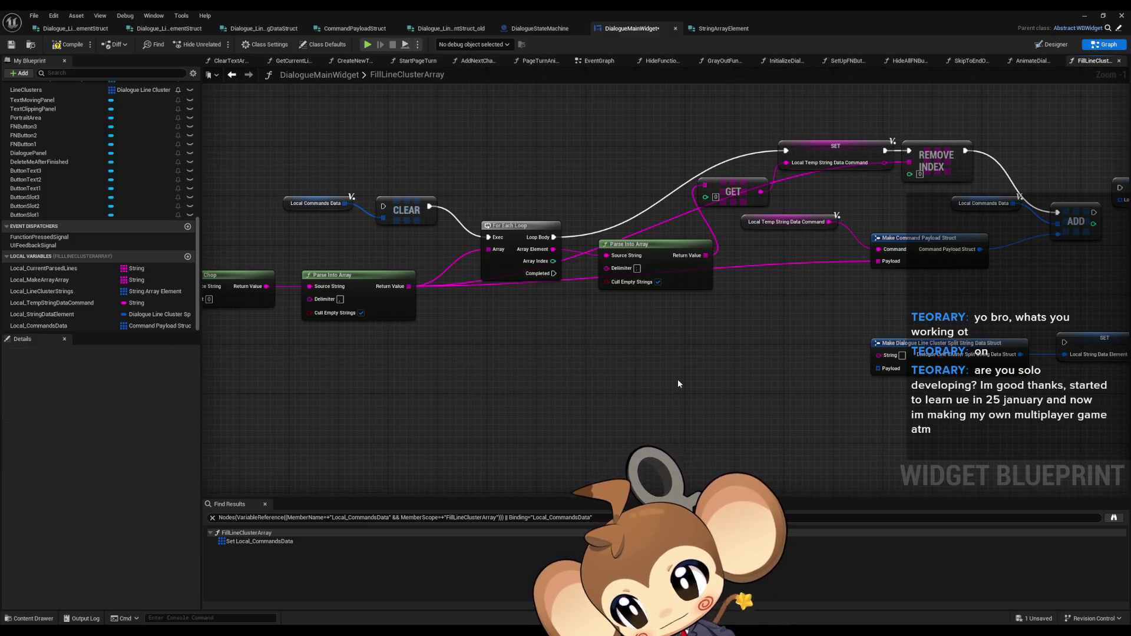
drag(694, 382, 620, 384)
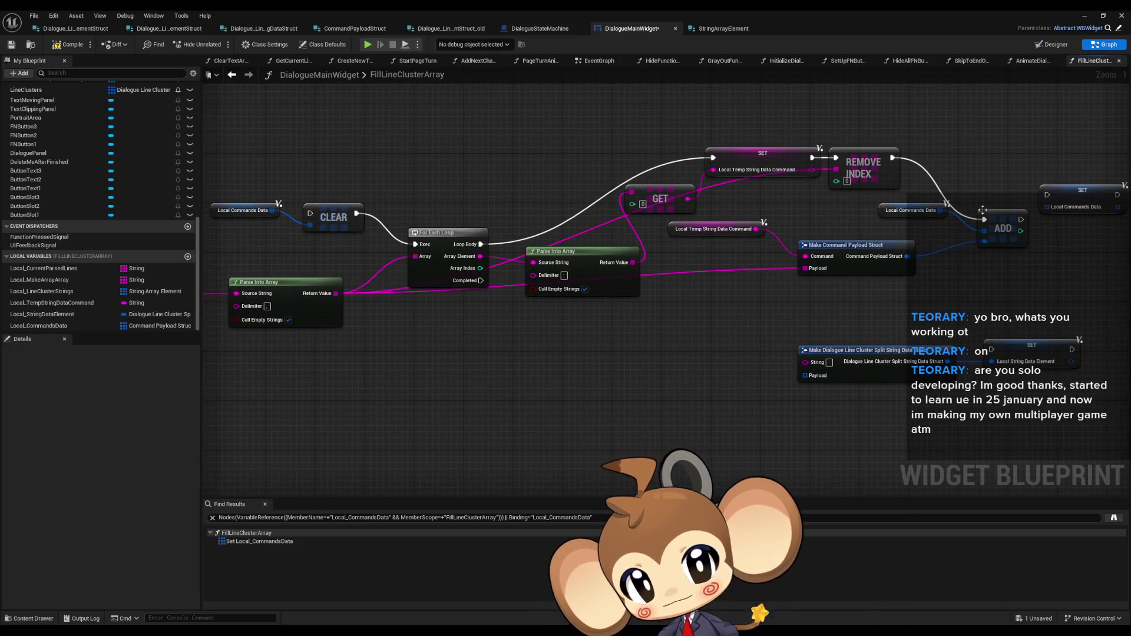
drag(1003, 223, 992, 161)
drag(893, 215, 841, 209)
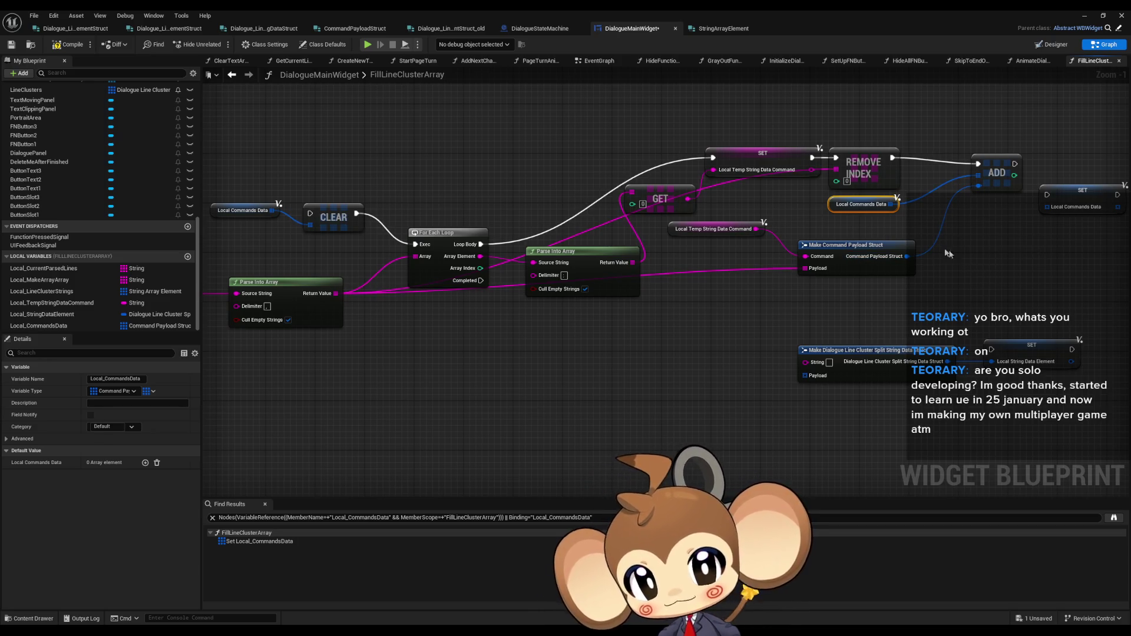
drag(211, 184, 311, 242)
drag(248, 211, 254, 236)
click(786, 183)
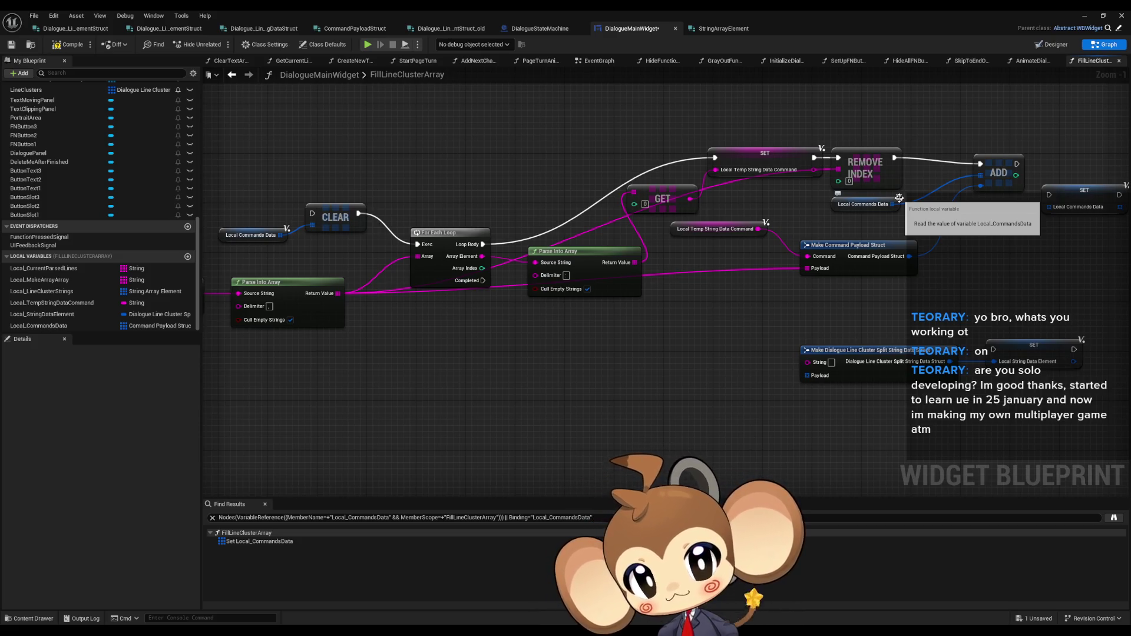
mouse_move(977, 251)
mouse_down()
mouse_move(950, 267)
mouse_move(858, 266)
mouse_up()
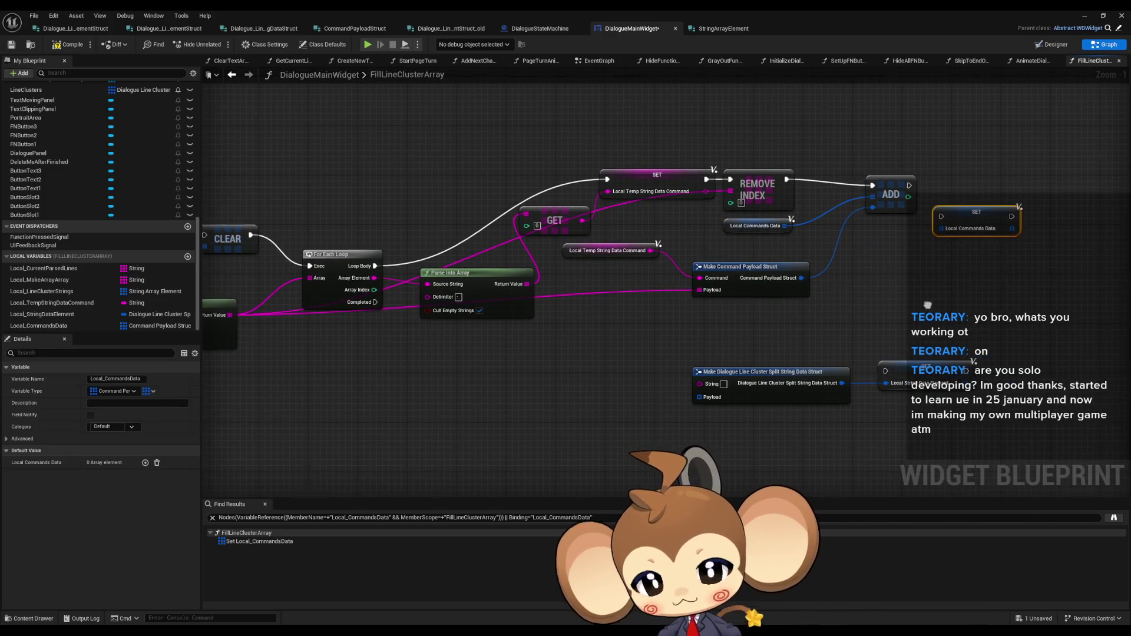
drag(927, 305, 986, 281)
drag(881, 293, 926, 293)
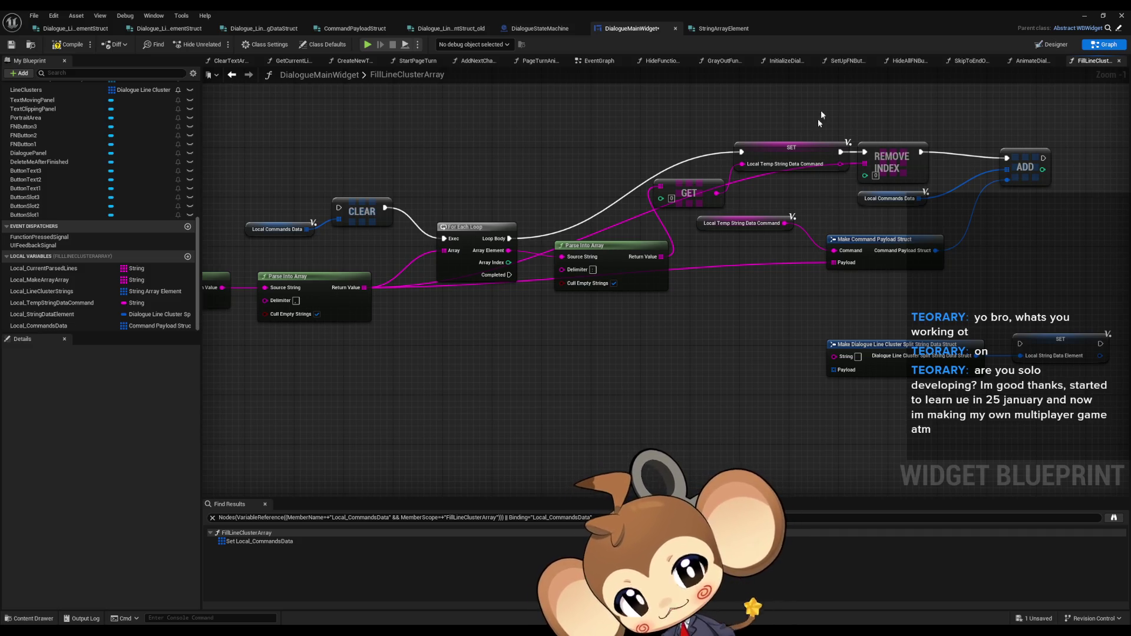
drag(672, 383, 770, 396)
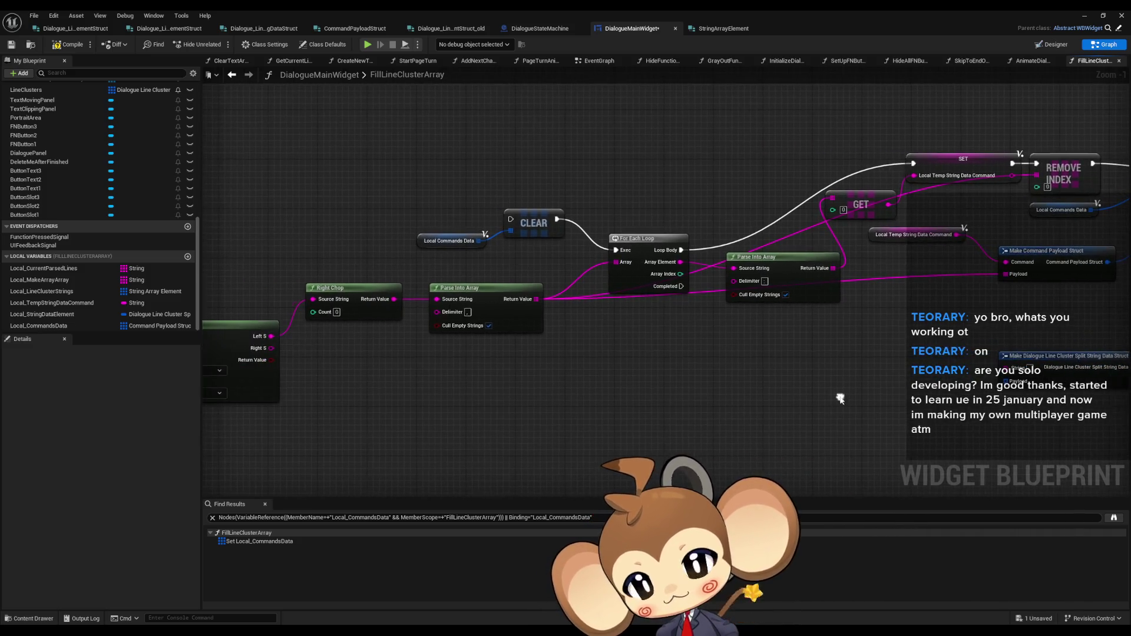
mouse_move(673, 288)
mouse_down()
mouse_move(804, 303)
mouse_move(1124, 228)
mouse_up()
drag(649, 236, 685, 321)
drag(782, 211, 835, 272)
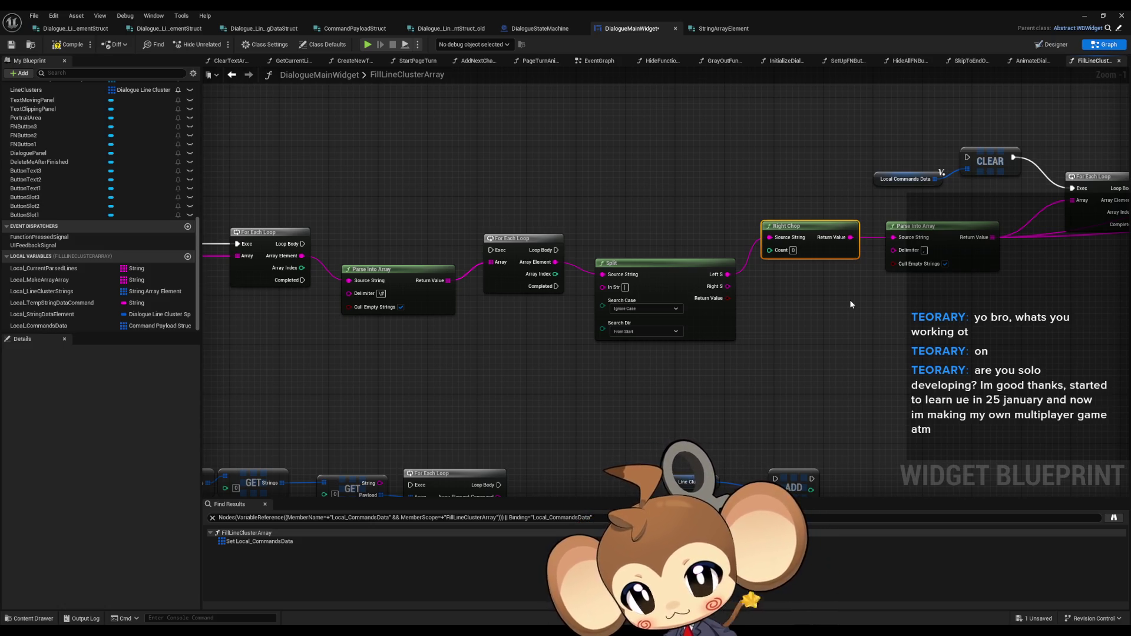
scroll(813, 318, down, 1)
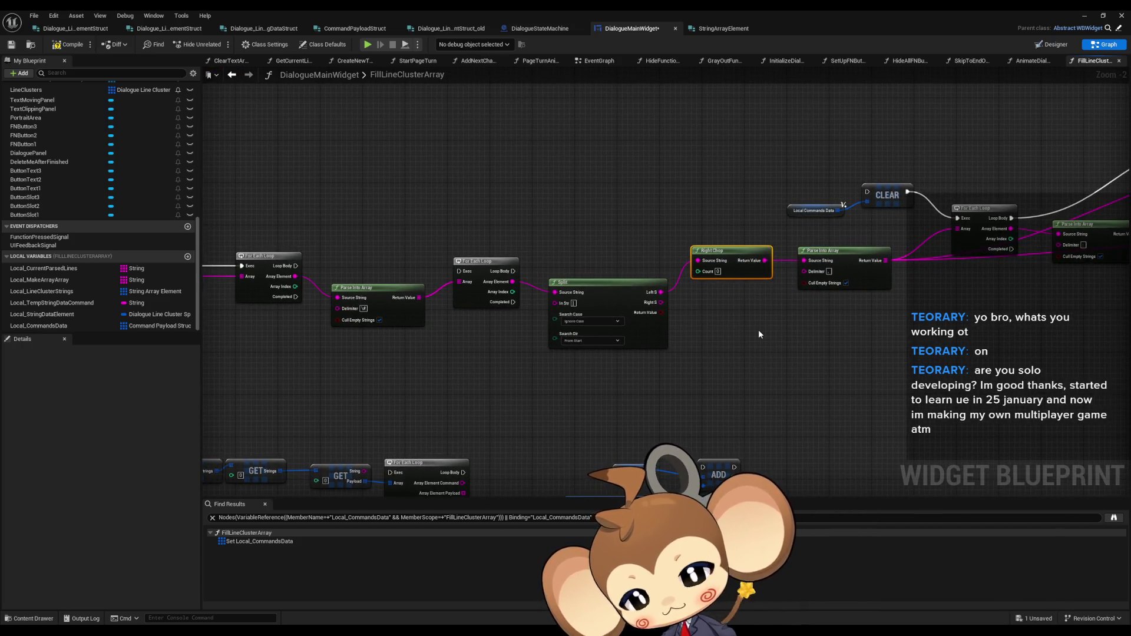
drag(759, 334, 792, 343)
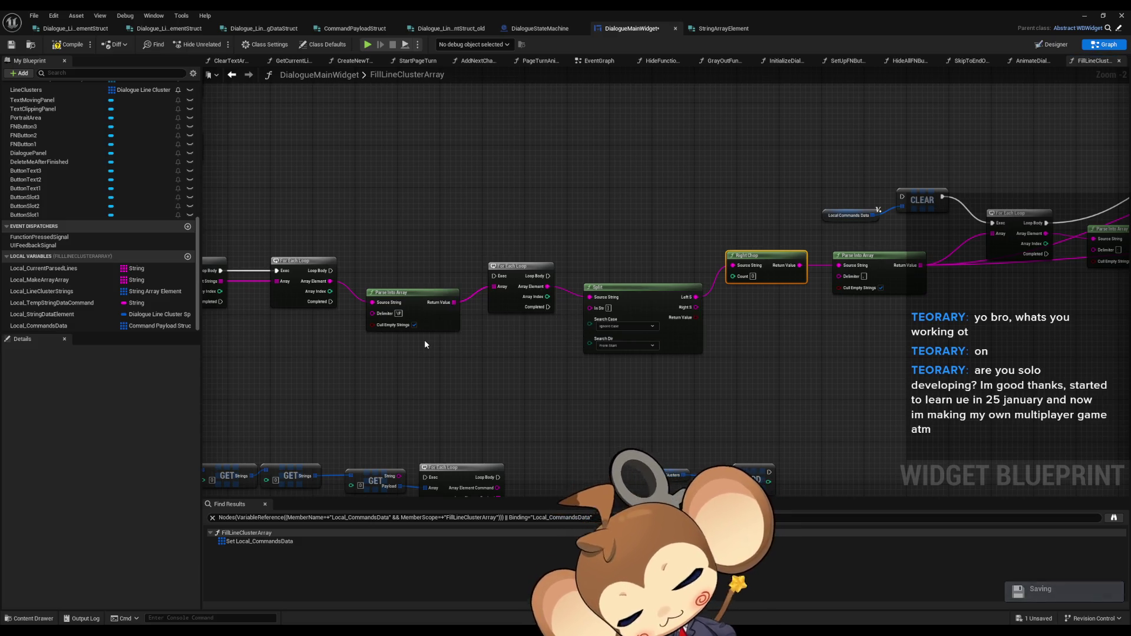
drag(905, 301, 816, 265)
mouse_move(949, 286)
mouse_down()
mouse_move(917, 277)
mouse_move(750, 316)
mouse_move(569, 315)
mouse_move(782, 298)
mouse_move(790, 287)
mouse_up()
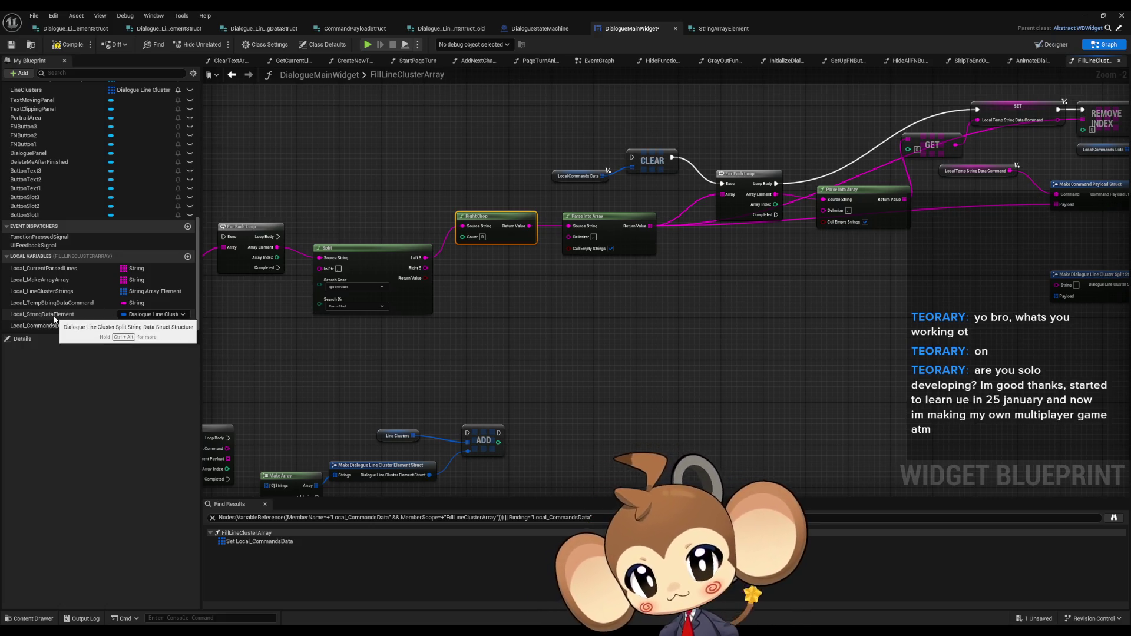
Step: Convert Local_StringDataElement to an array and confirm the type change
click(154, 315)
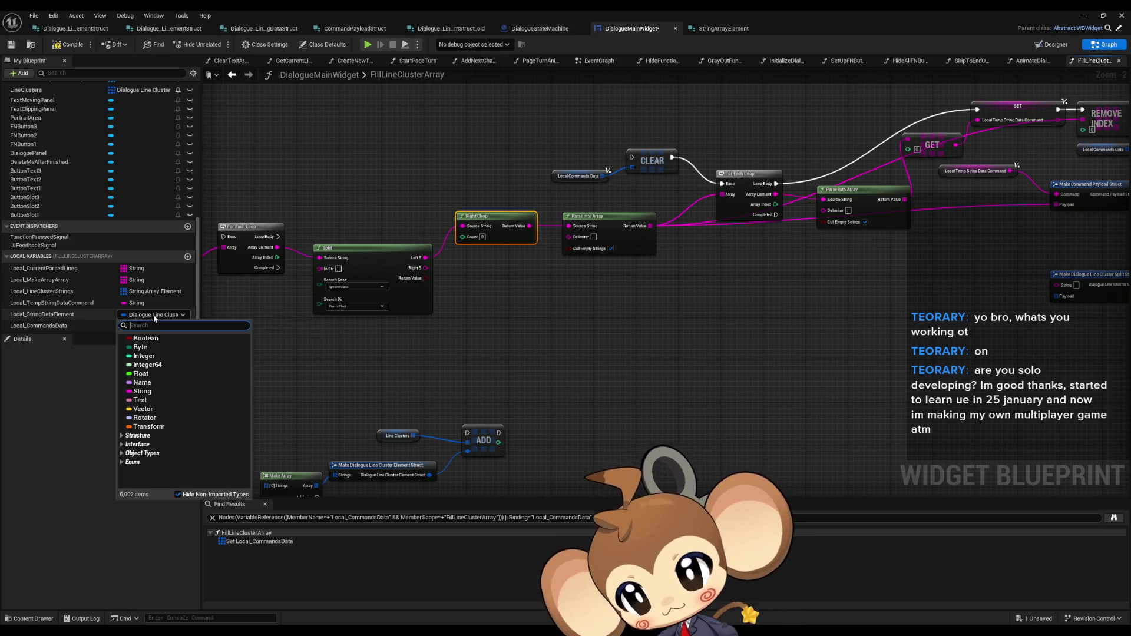
click(93, 317)
click(93, 313)
click(150, 392)
click(136, 396)
click(587, 338)
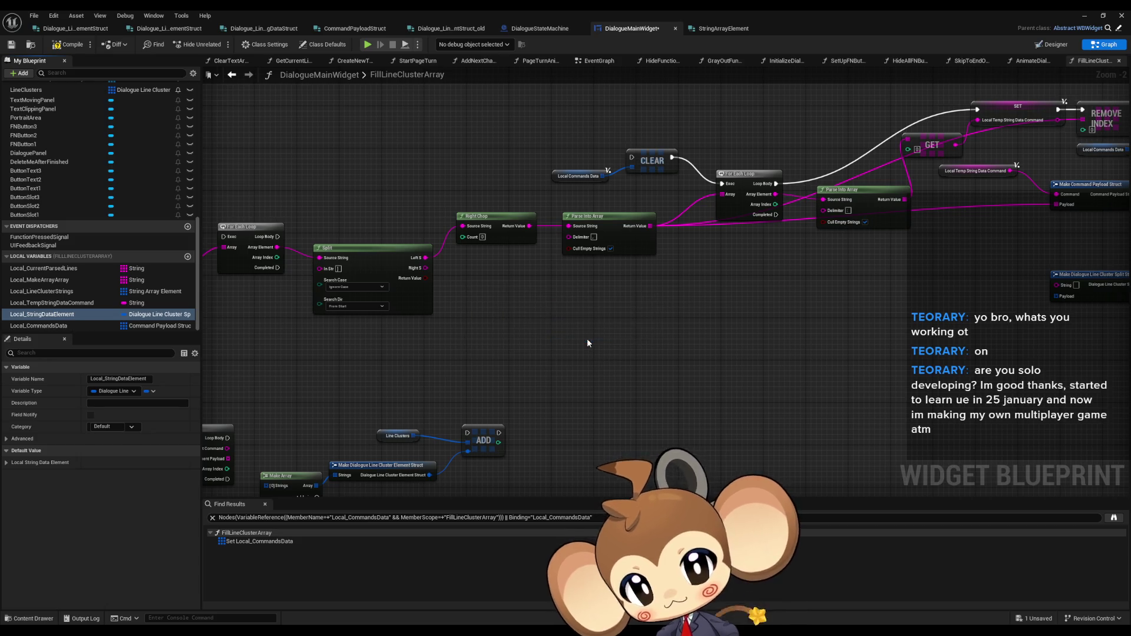
Step: Delete the SET Local_StringDataElement node and its old split-string struct node
right_click(77, 318)
click(119, 344)
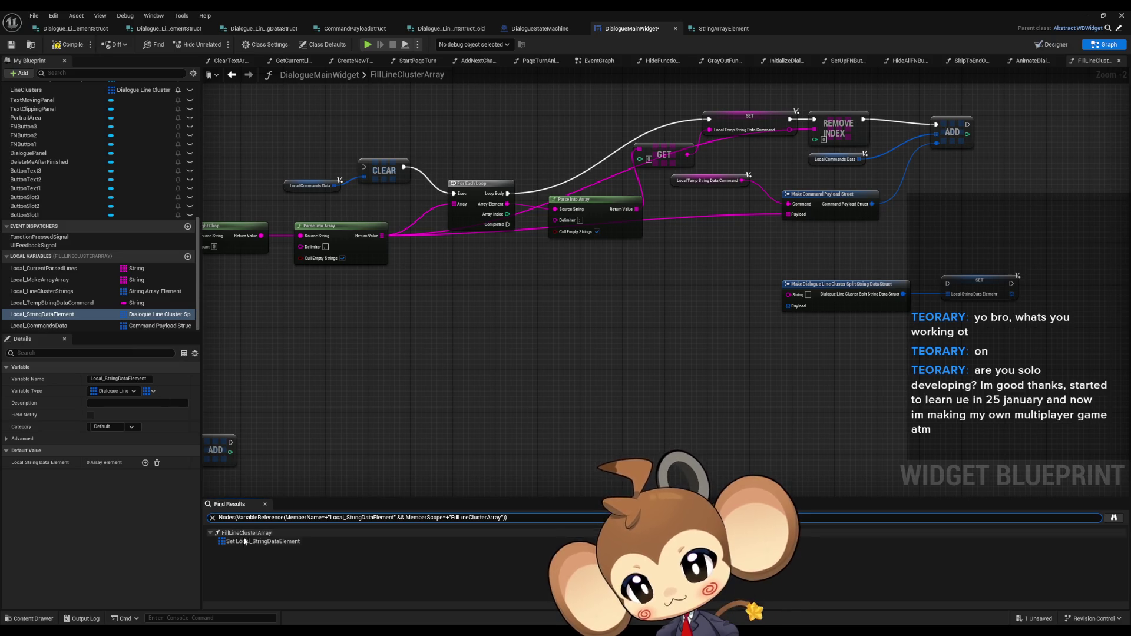
click(262, 541)
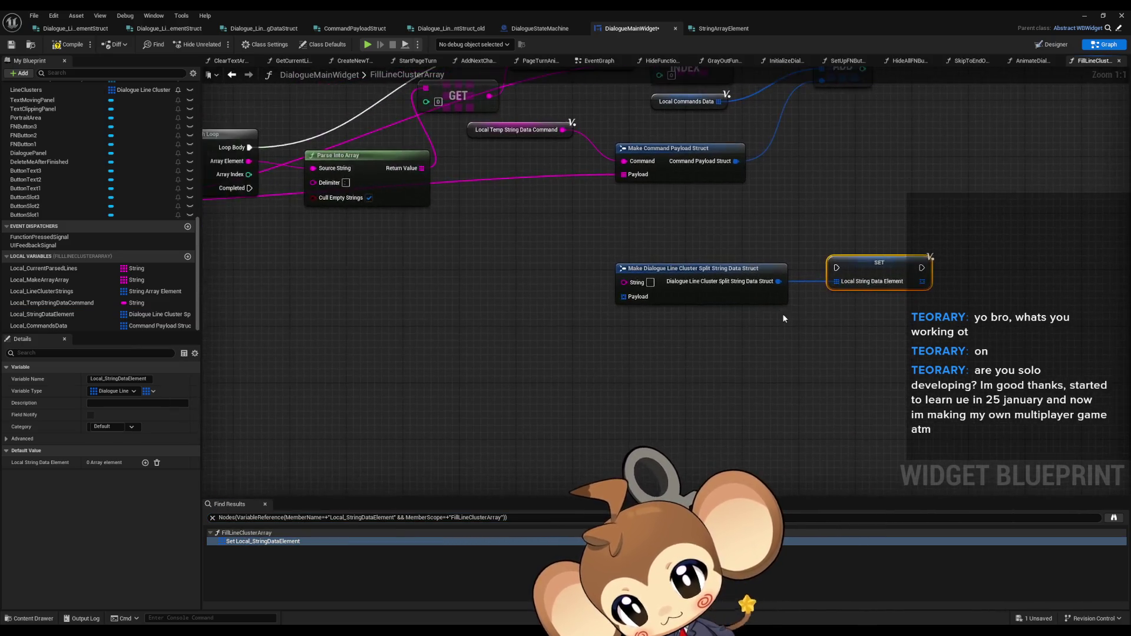
key(Delete)
click(690, 302)
key(Delete)
Step: ADD a Make Split String Data Struct, with String from Split's right part, to Local_StringDataElement
mouse_move(59, 315)
mouse_down()
mouse_move(570, 366)
mouse_move(885, 340)
mouse_move(770, 358)
mouse_move(764, 344)
mouse_up()
click(571, 366)
text(add)
click(687, 398)
click(847, 457)
mouse_move(582, 294)
mouse_down()
mouse_move(682, 303)
mouse_move(796, 273)
mouse_move(1041, 271)
mouse_up()
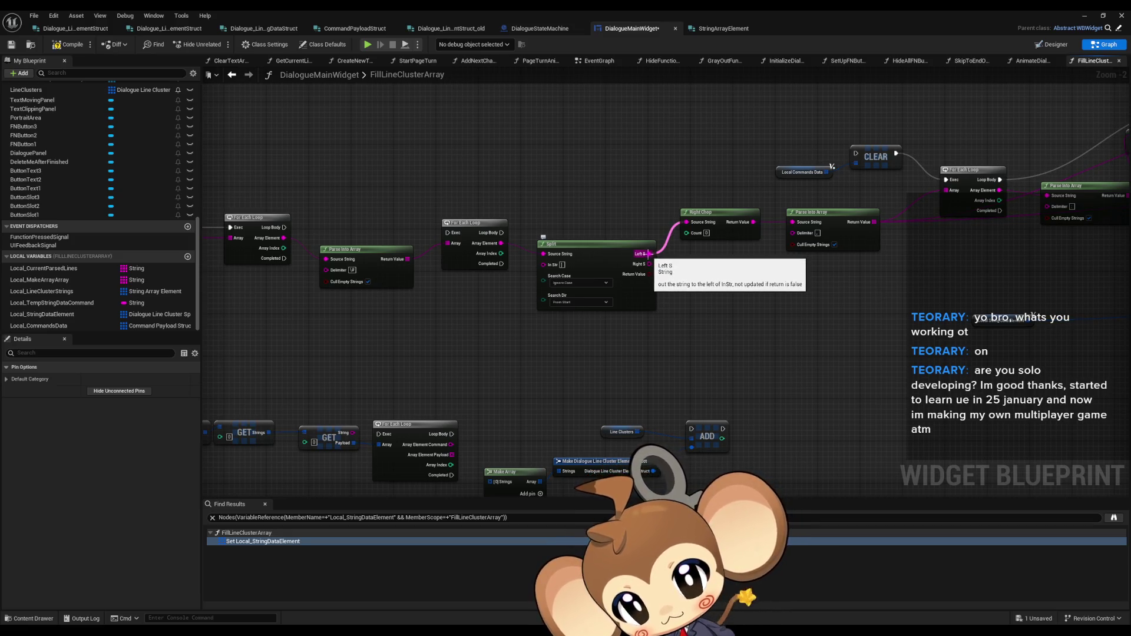
mouse_move(645, 264)
mouse_down()
mouse_move(410, 256)
mouse_move(915, 314)
mouse_up()
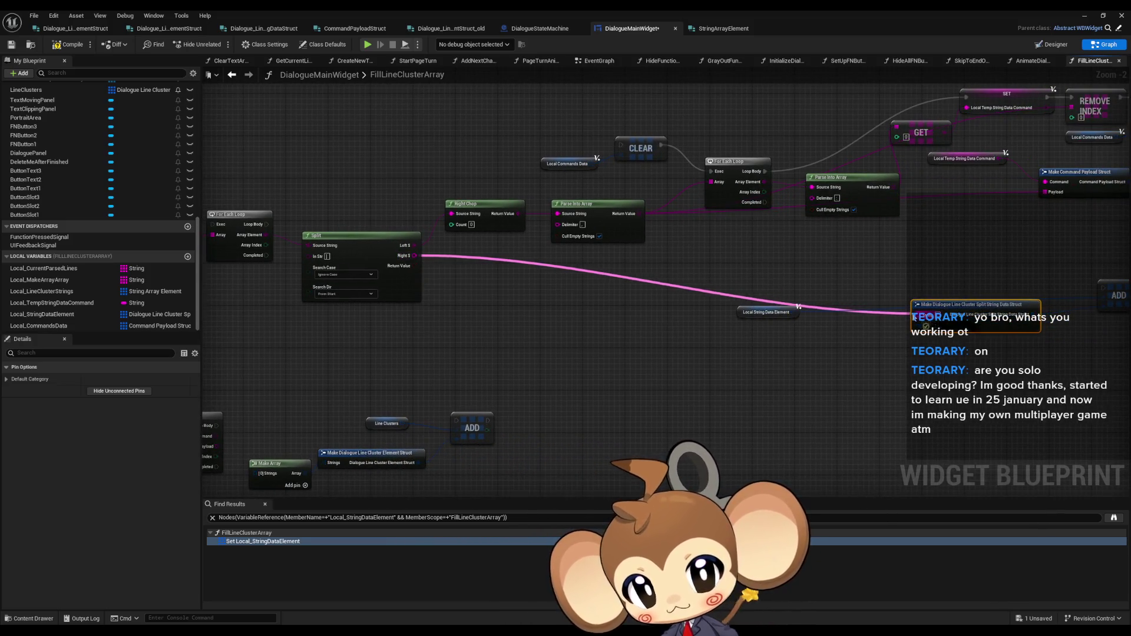
mouse_move(757, 312)
mouse_down()
mouse_move(996, 284)
mouse_move(1028, 292)
mouse_move(723, 313)
mouse_up()
click(784, 159)
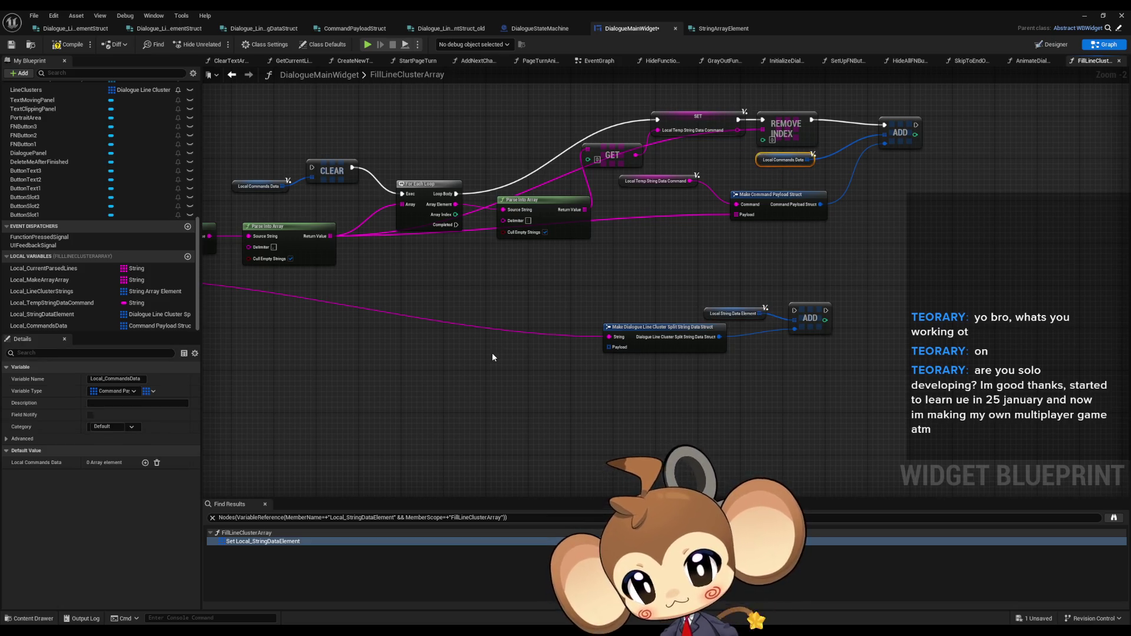
Step: Wire Local Commands Data into the struct's Payload and run ADD on inner loop Completed
key(ctrl+c)
key(ctrl+v)
drag(548, 356, 610, 347)
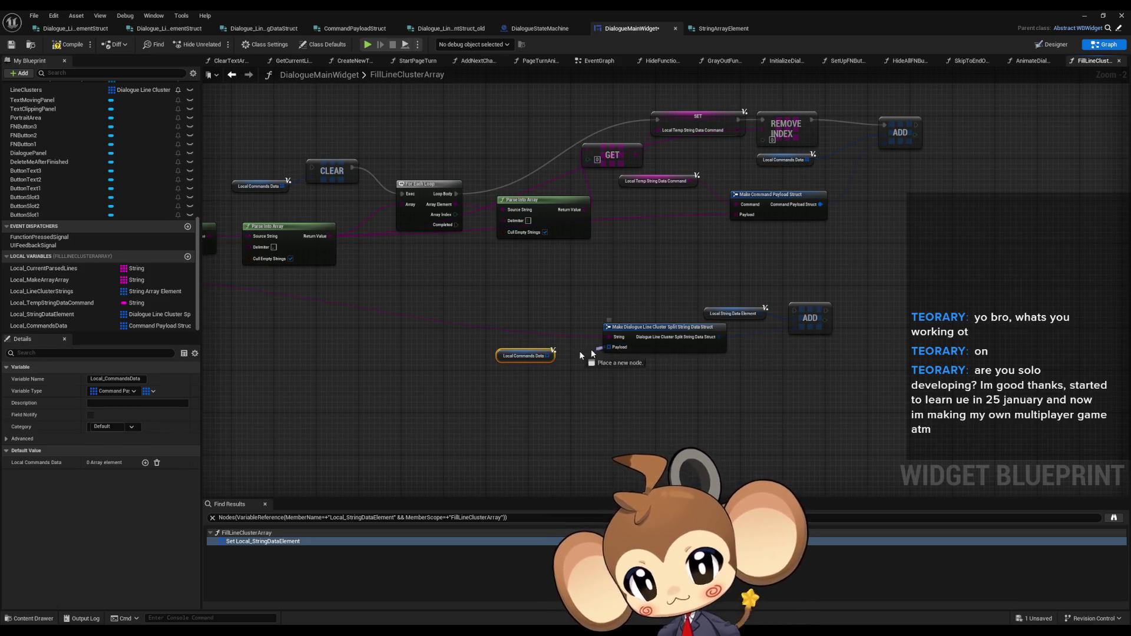
drag(528, 359, 560, 360)
click(649, 389)
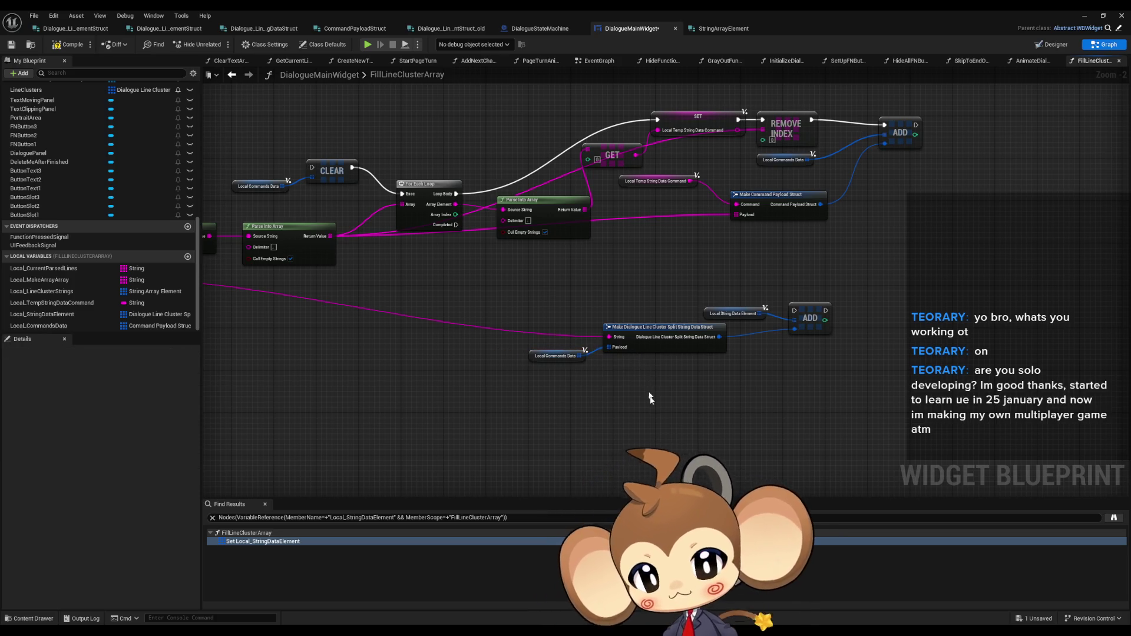
scroll(645, 377, up, 1)
drag(513, 256, 905, 357)
drag(628, 333, 831, 424)
drag(824, 377, 825, 401)
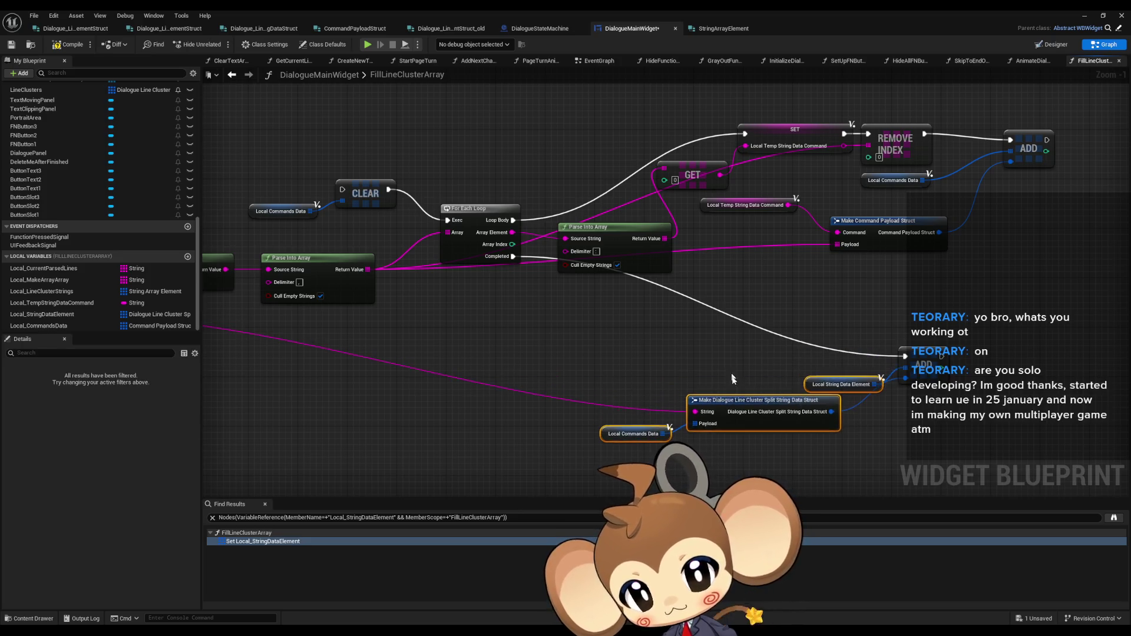
Step: Pan across the function graph to review the Split, Make Array and loop nodes
scroll(825, 401, down, 3)
mouse_move(793, 339)
mouse_down()
mouse_move(844, 335)
mouse_move(731, 311)
mouse_up()
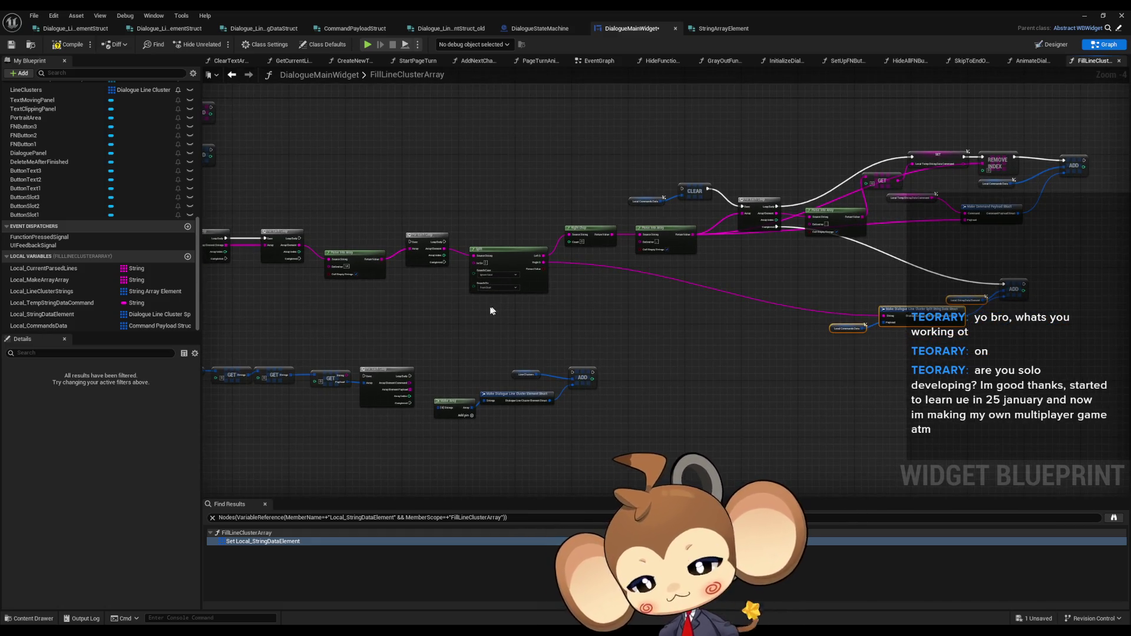
scroll(113, 183, up, 2)
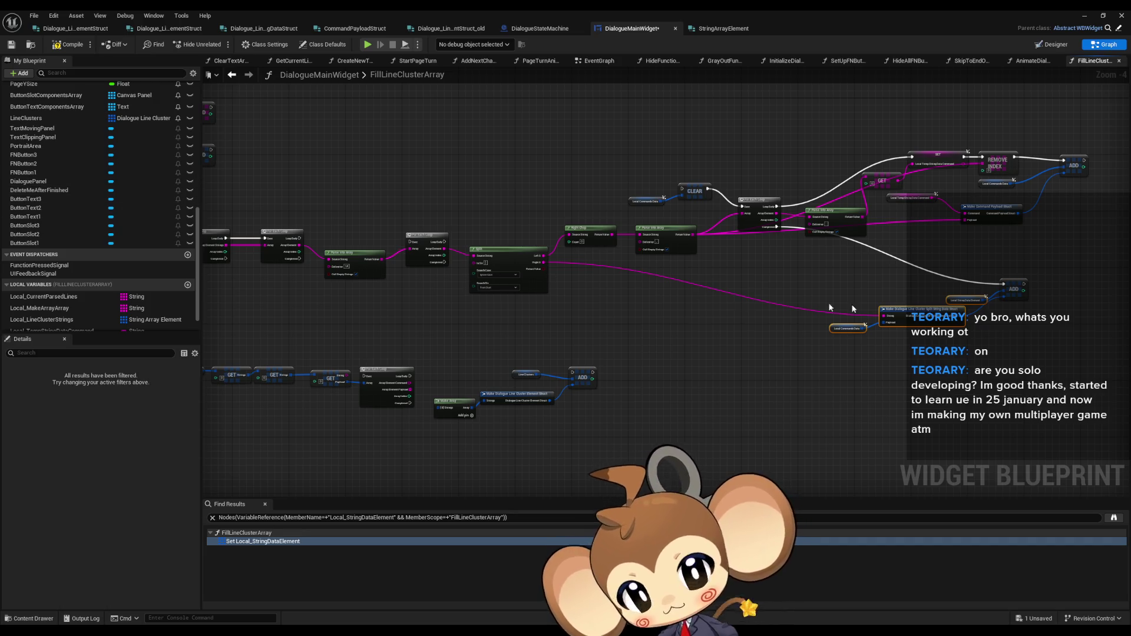
scroll(1044, 281, up, 3)
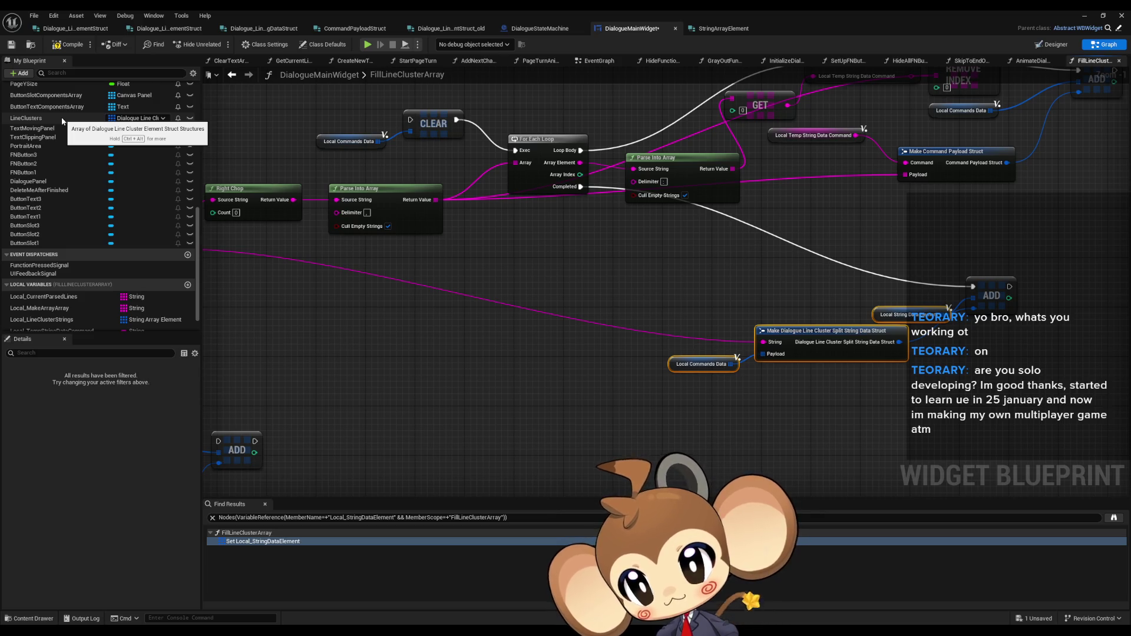
mouse_move(289, 406)
mouse_down()
mouse_move(564, 386)
mouse_move(643, 314)
mouse_up()
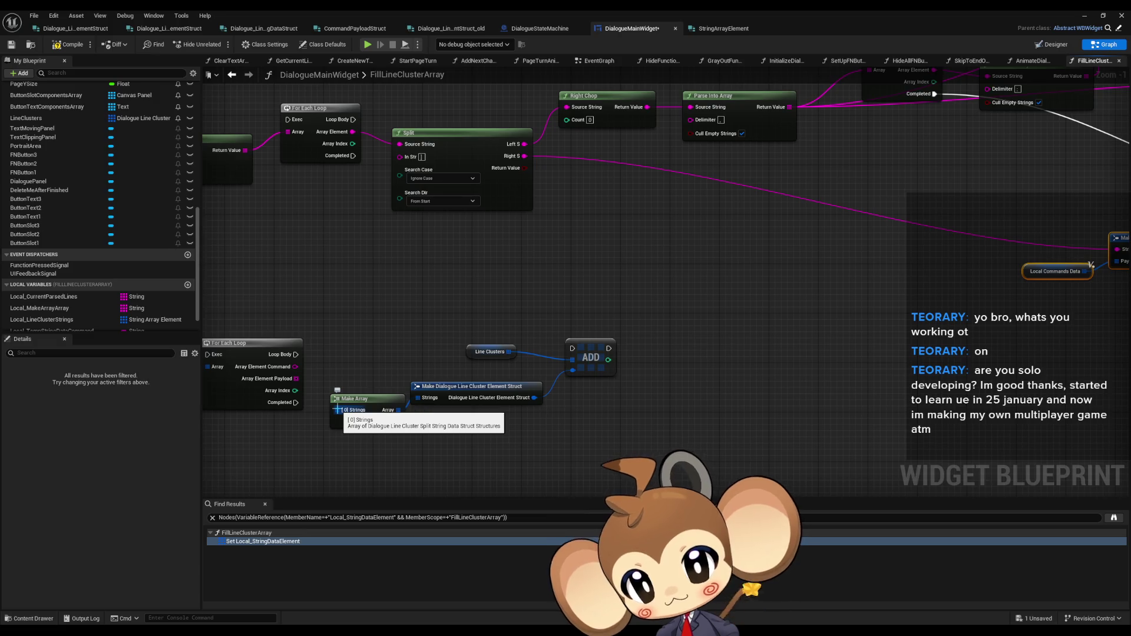
scroll(737, 330, right, 5)
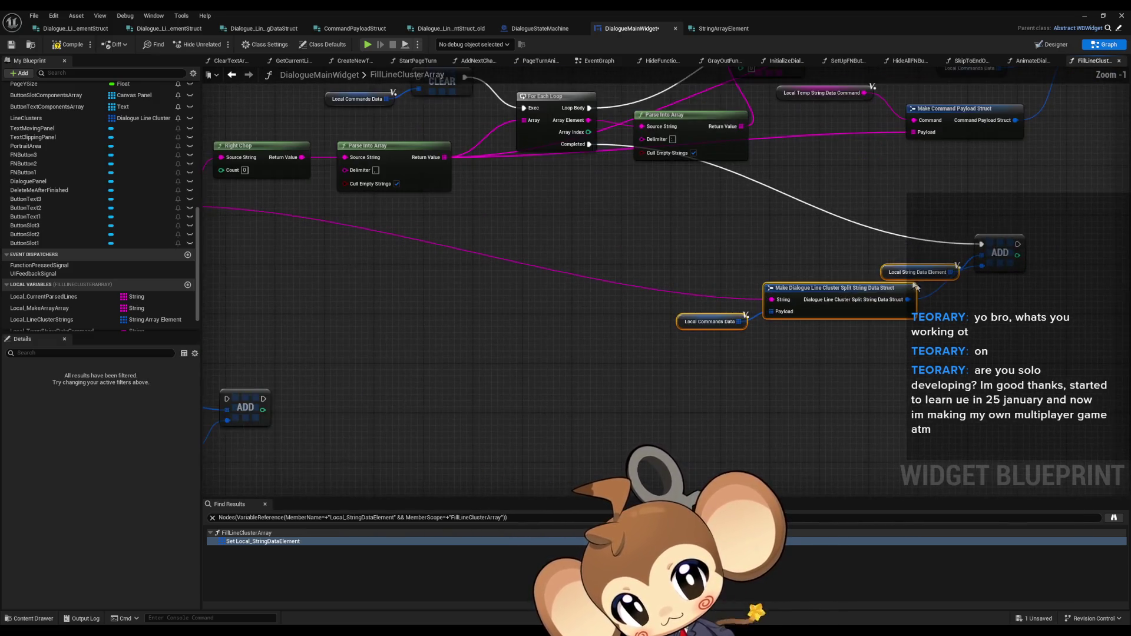
mouse_move(465, 348)
mouse_down()
mouse_move(475, 346)
mouse_move(485, 412)
mouse_up()
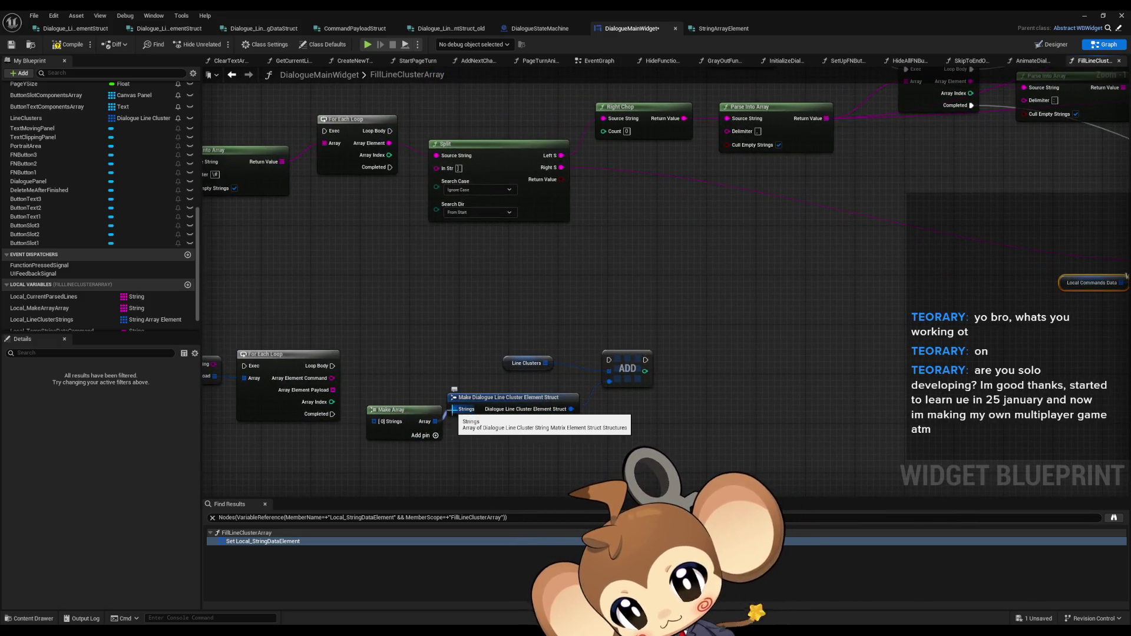
scroll(625, 324, right, 8)
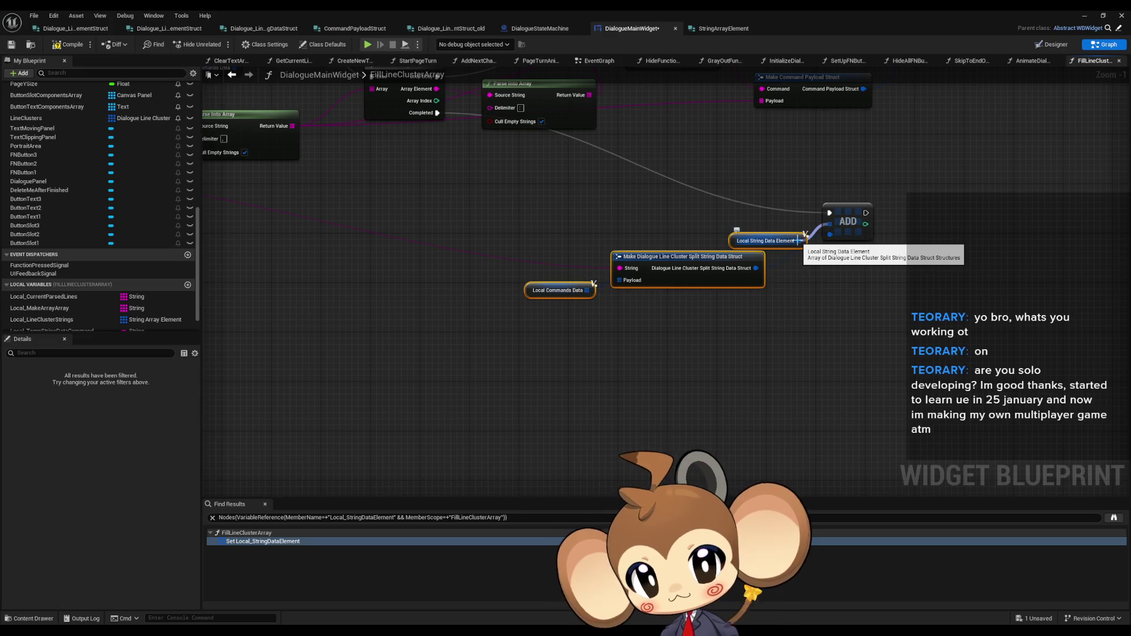
scroll(903, 284, down, 2)
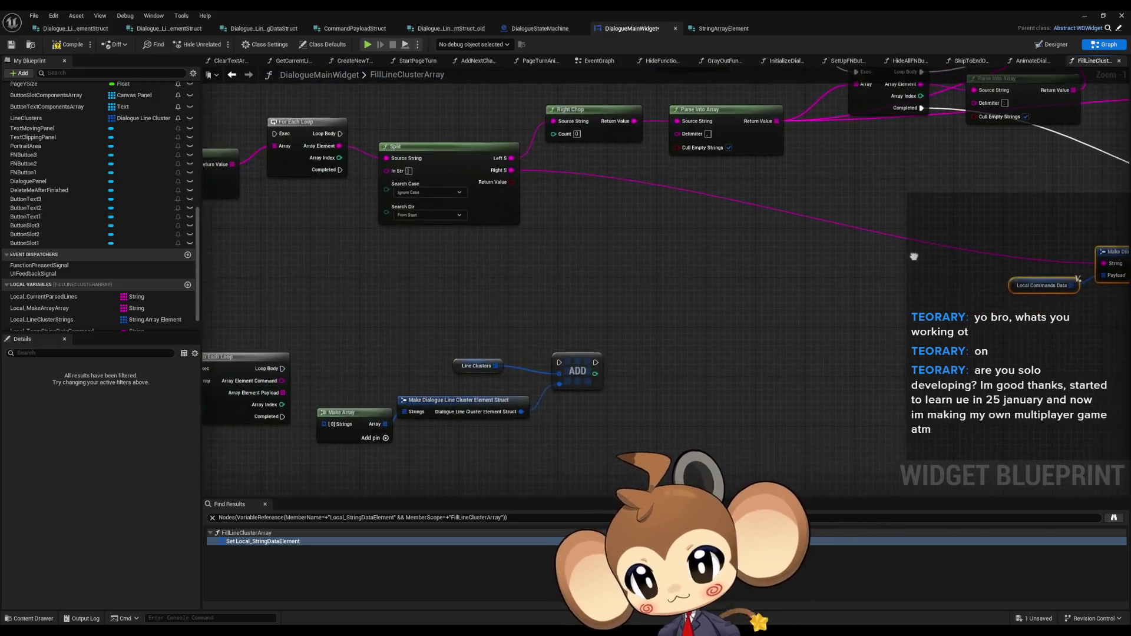
drag(903, 281, 730, 295)
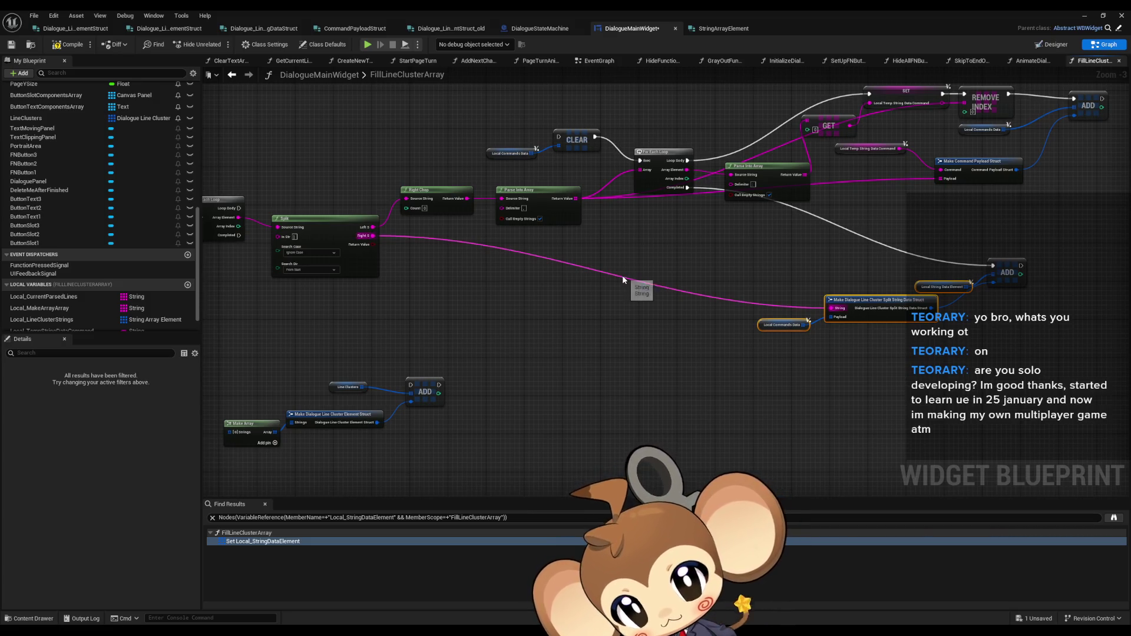
mouse_move(601, 294)
mouse_down()
mouse_move(656, 328)
mouse_move(621, 285)
mouse_move(473, 225)
mouse_up()
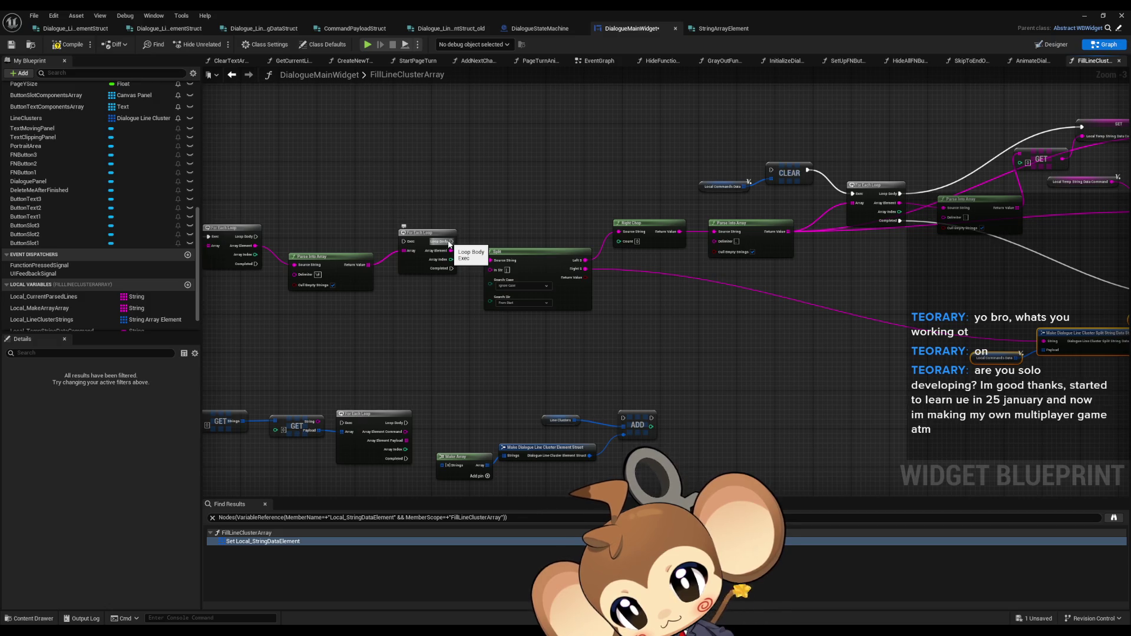
scroll(449, 244, up, 3)
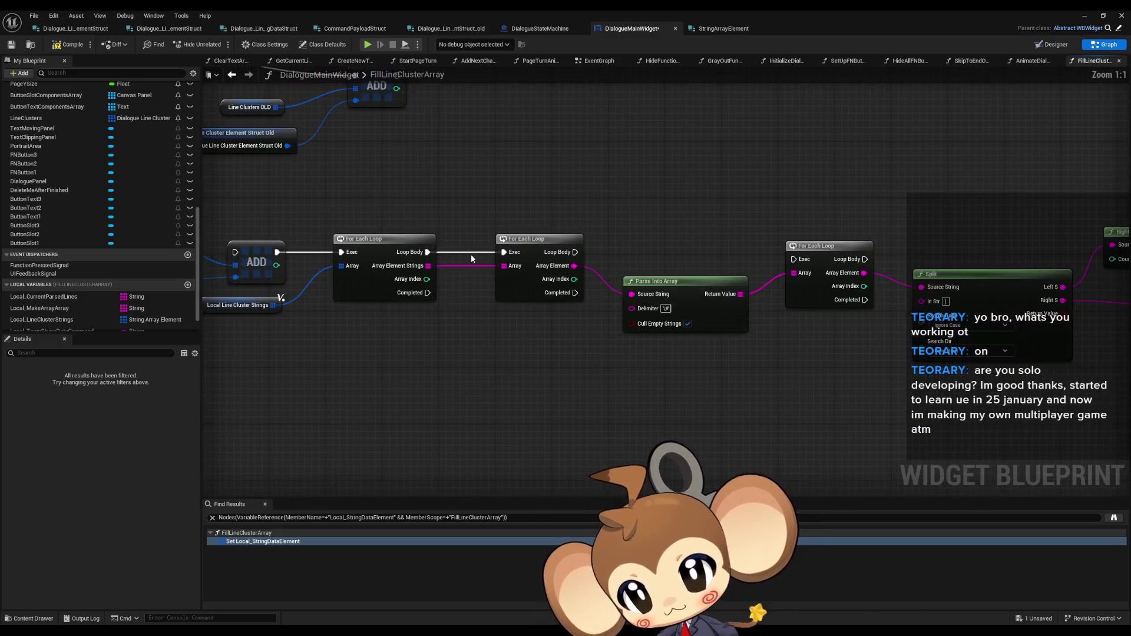
drag(715, 250, 736, 246)
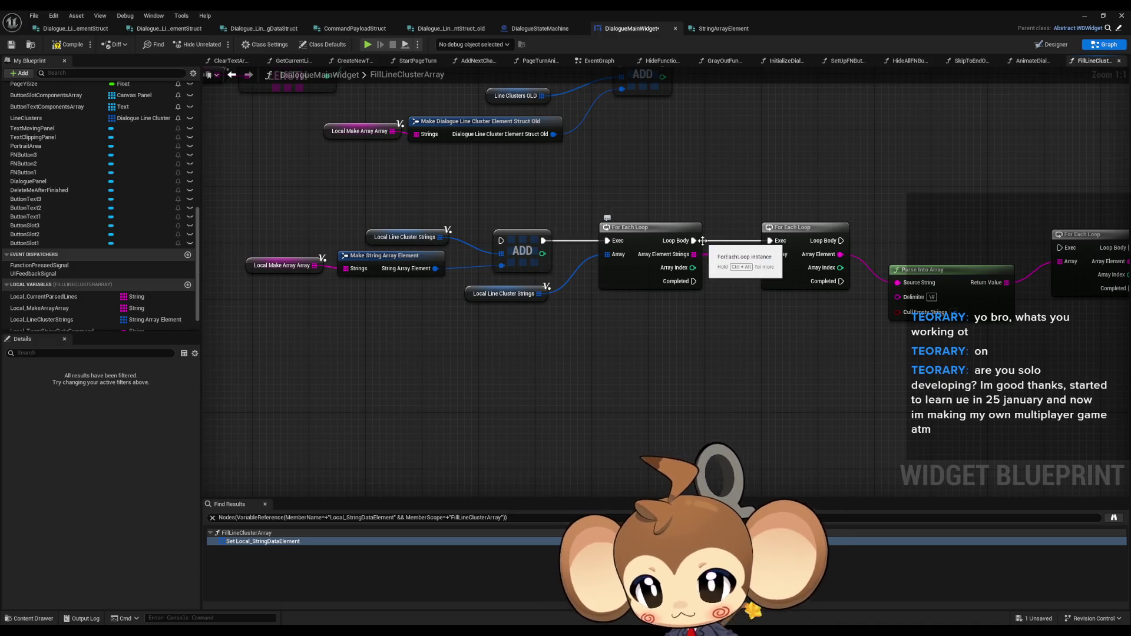